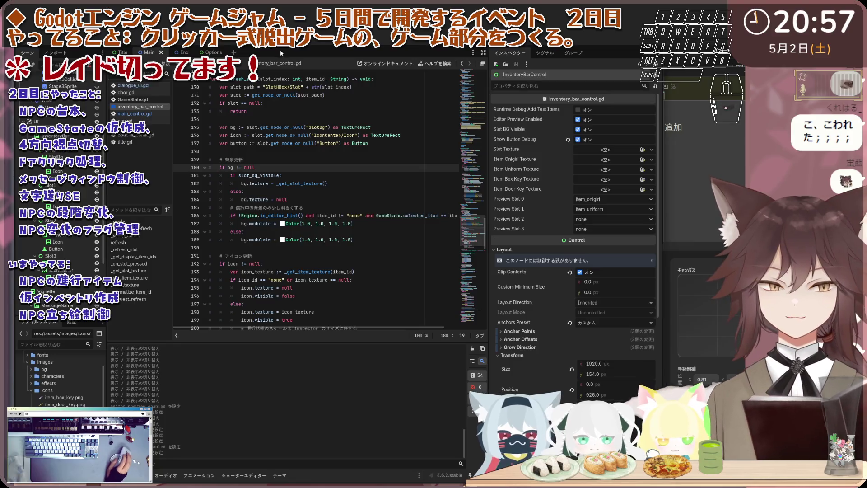
Show the inventory bar in the 2D view and toggle Slot BG Visible off and back on.
{"action": "left_click", "coordinate": [298, 43]}
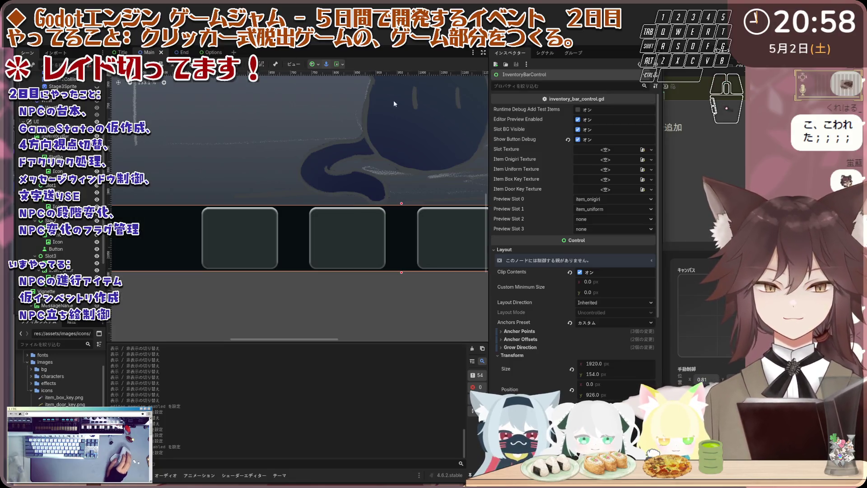
{"action": "left_click", "coordinate": [578, 130]}
{"action": "scroll", "coordinate": [428, 208], "scroll_direction": "down", "scroll_amount": 4}
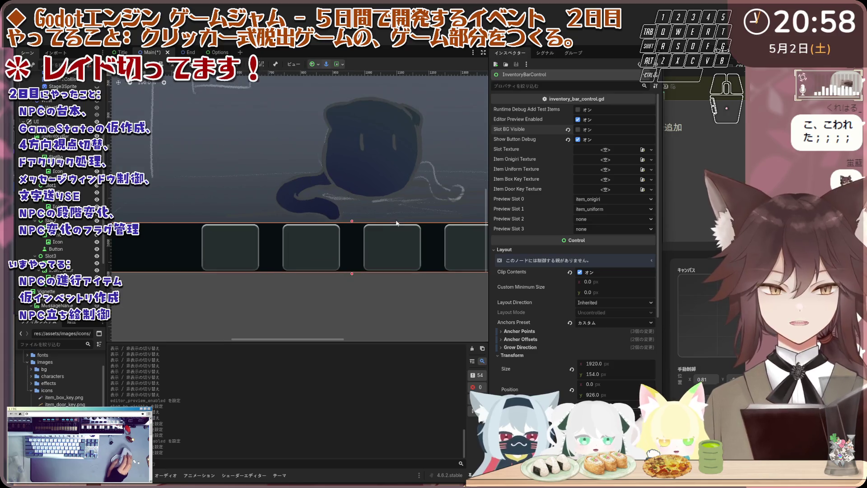
{"action": "scroll", "coordinate": [399, 242], "scroll_direction": "up", "scroll_amount": 2}
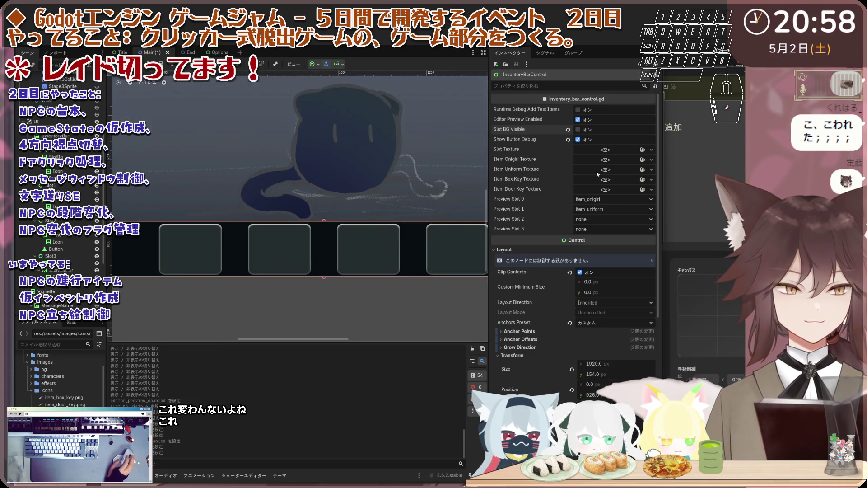
{"action": "left_click", "coordinate": [578, 130]}
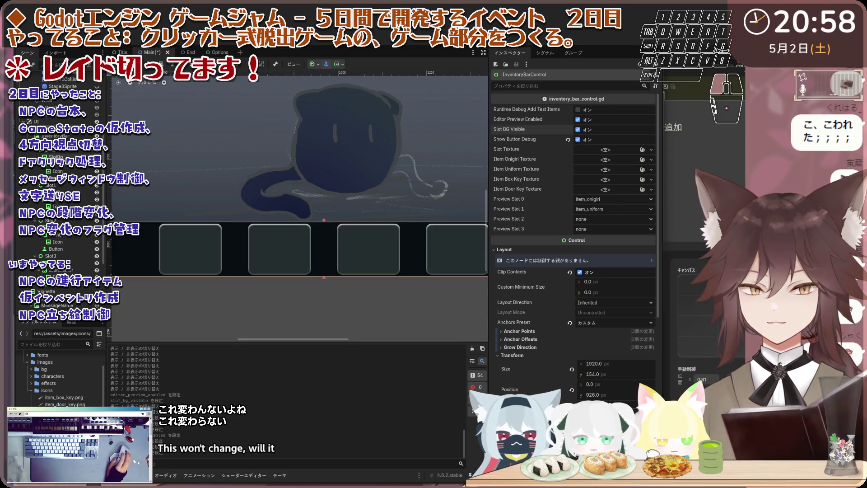
Select SlotBg, Slot0, InventoryBar, then InventoryBarControl to reach its Slot Texture property.
{"action": "left_click", "coordinate": [56, 157]}
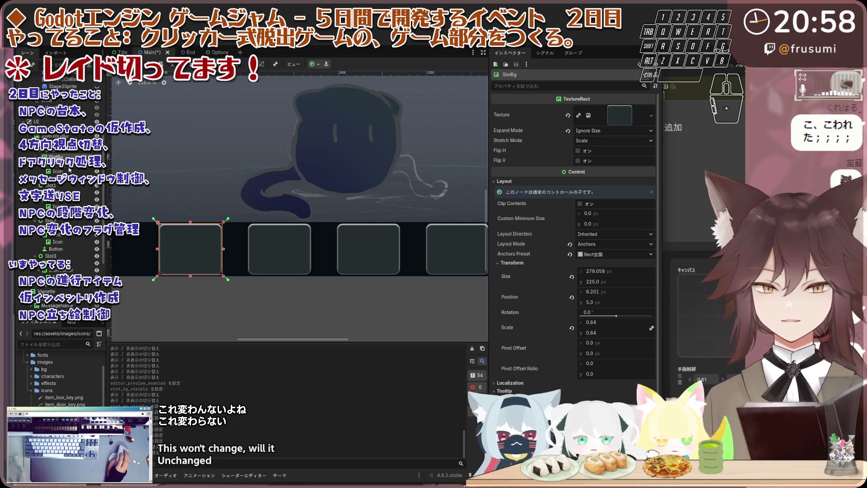
{"action": "left_click", "coordinate": [52, 150]}
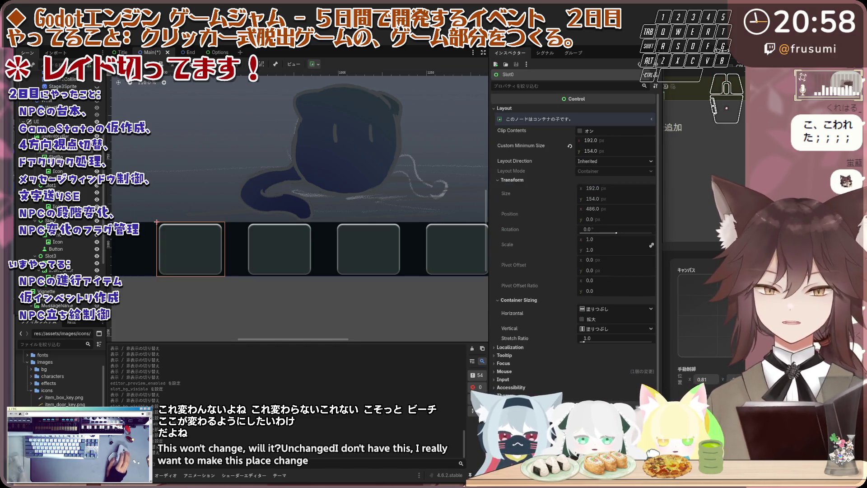
{"action": "left_click", "coordinate": [54, 135]}
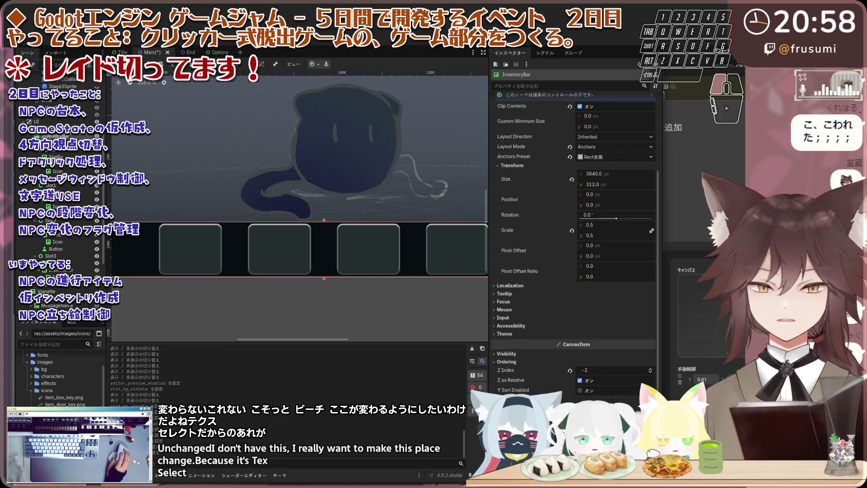
{"action": "left_click", "coordinate": [54, 129]}
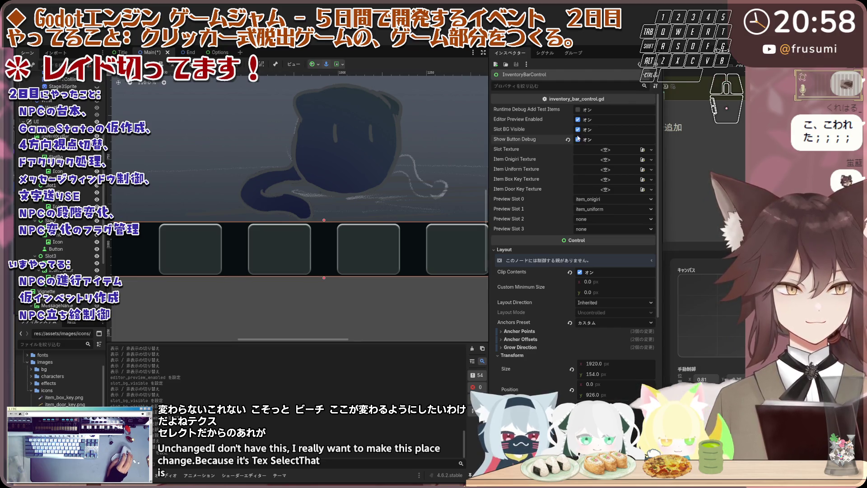
{"action": "scroll", "coordinate": [349, 202], "scroll_direction": "down", "scroll_amount": 1}
{"action": "scroll", "coordinate": [349, 203], "scroll_direction": "up", "scroll_amount": 1}
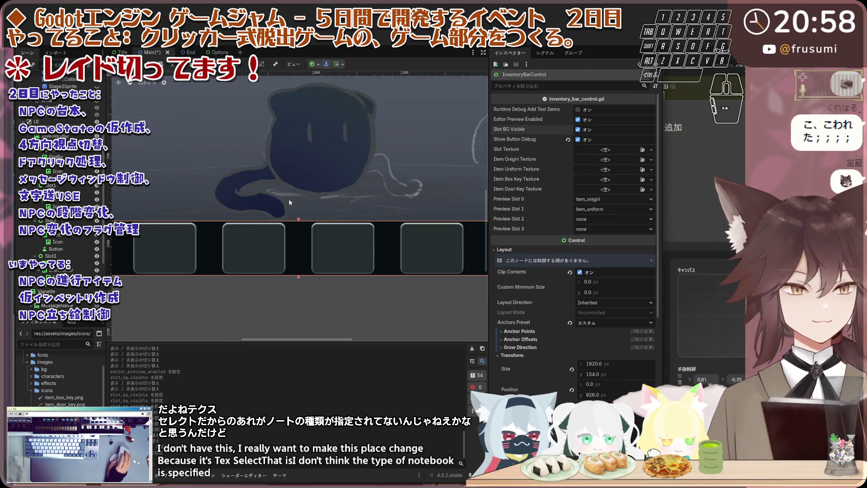
{"action": "left_click", "coordinate": [650, 149]}
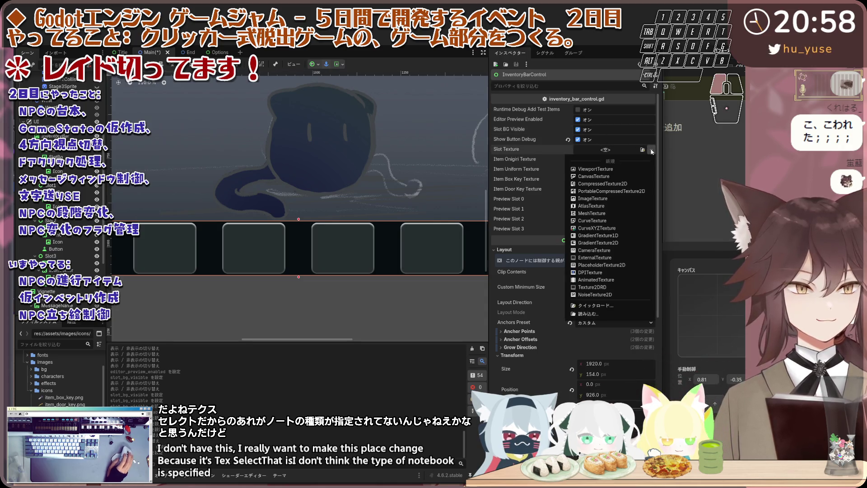
Quick Load the dark teal slot image into Slot Texture and uncheck Editor Preview Enabled.
{"action": "left_click", "coordinate": [594, 306]}
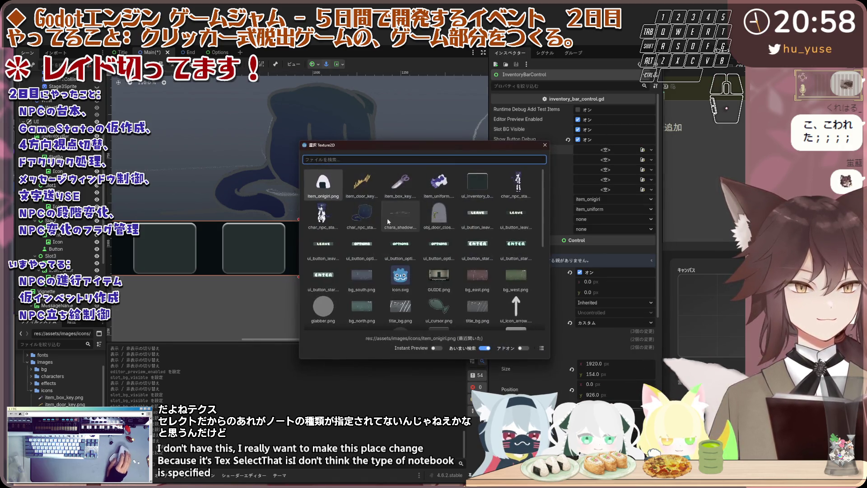
{"action": "double_click", "coordinate": [477, 183]}
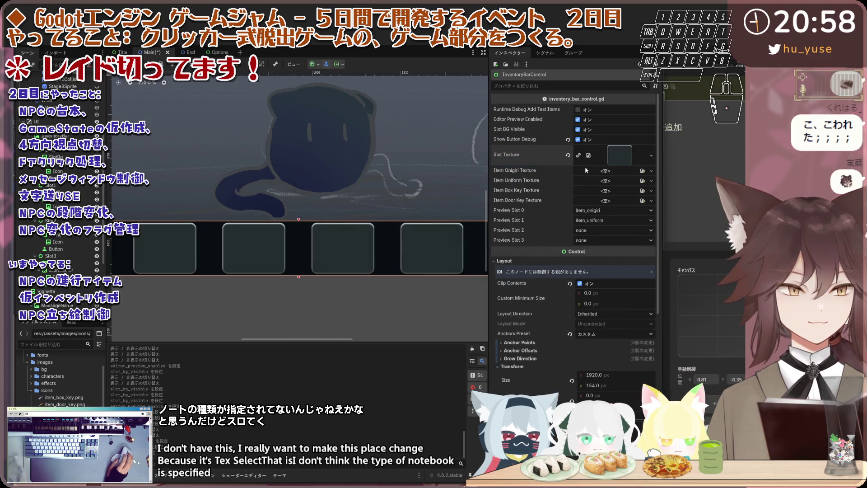
{"action": "left_click", "coordinate": [577, 120]}
{"action": "left_click", "coordinate": [577, 130]}
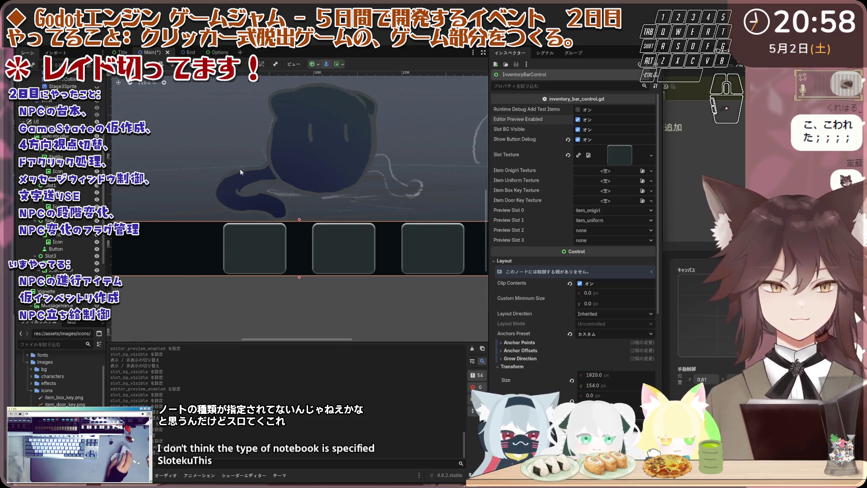
{"action": "scroll", "coordinate": [37, 155], "scroll_direction": "down", "scroll_amount": 4}
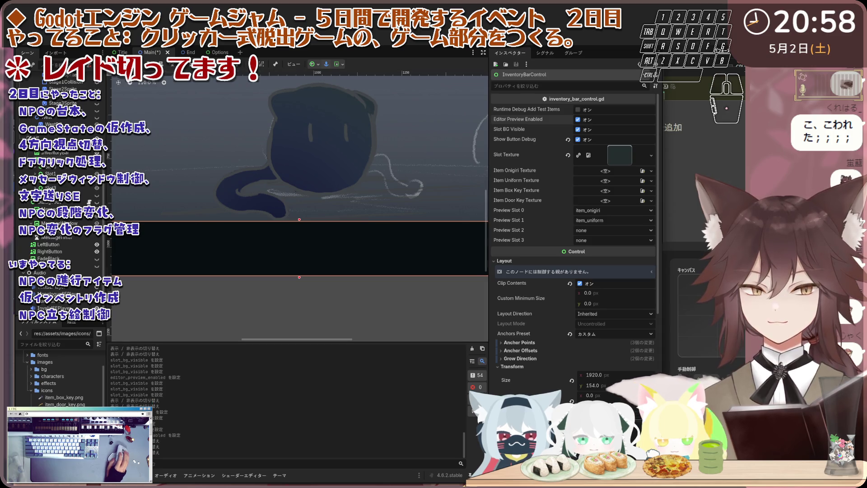
Zoom in on the inventory bar, then revert Slot Texture to empty with its reset icon.
{"action": "scroll", "coordinate": [291, 188], "scroll_direction": "down", "scroll_amount": 6}
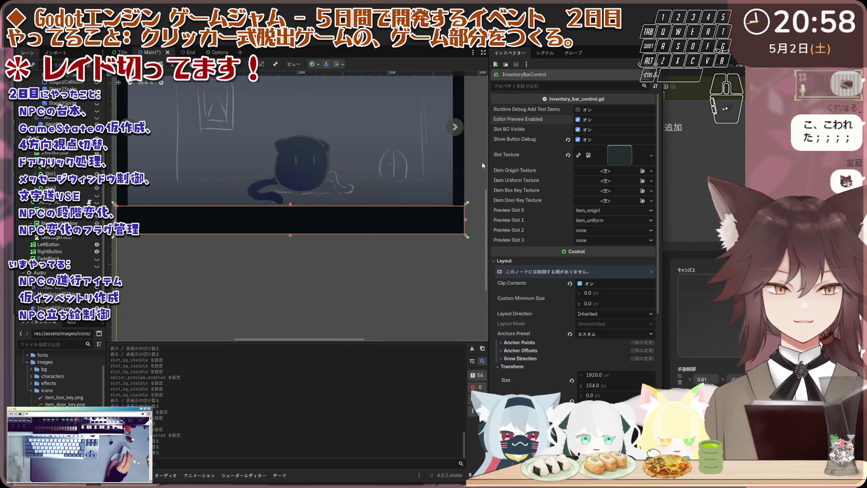
{"action": "scroll", "coordinate": [297, 202], "scroll_direction": "down", "scroll_amount": 5}
{"action": "scroll", "coordinate": [297, 202], "scroll_direction": "up", "scroll_amount": 4}
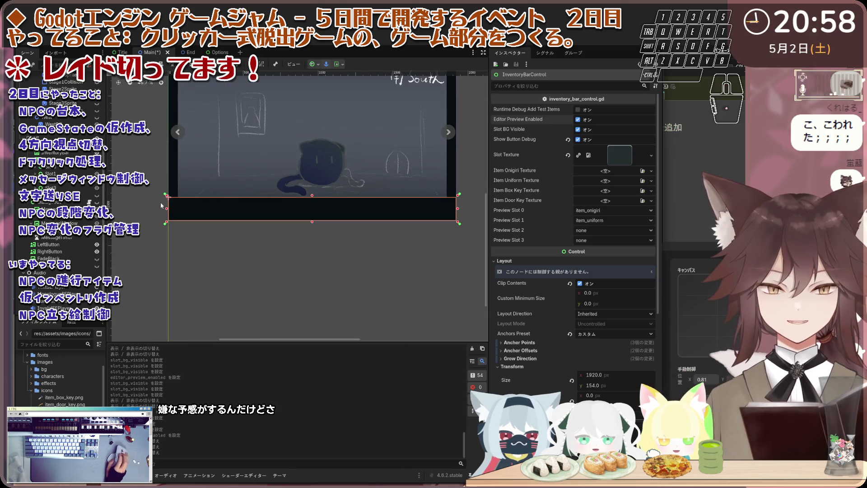
{"action": "scroll", "coordinate": [171, 191], "scroll_direction": "down", "scroll_amount": 3}
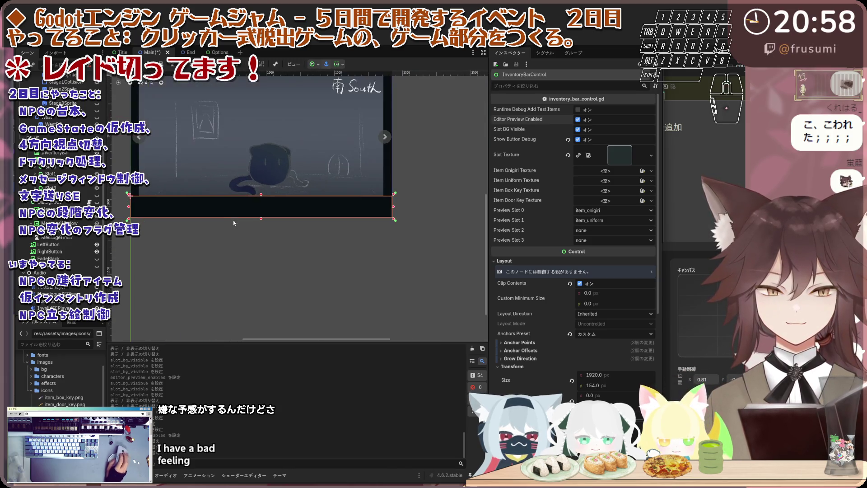
{"action": "scroll", "coordinate": [234, 223], "scroll_direction": "up", "scroll_amount": 4}
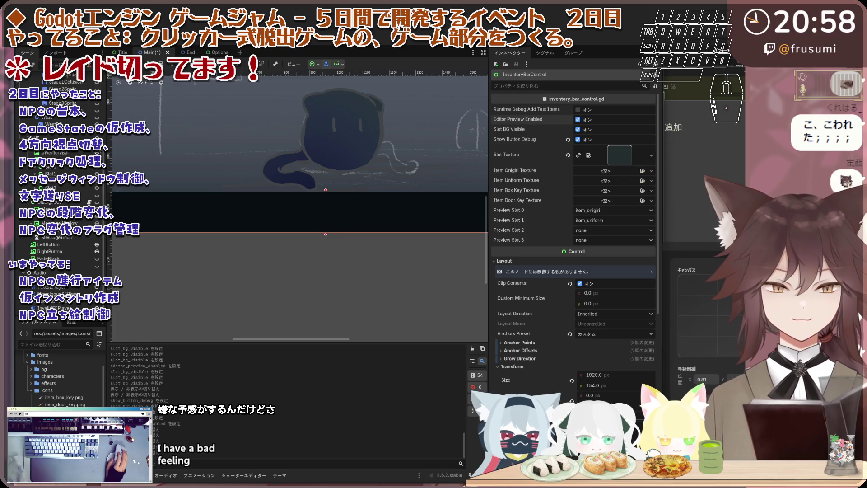
{"action": "scroll", "coordinate": [298, 203], "scroll_direction": "down", "scroll_amount": 1}
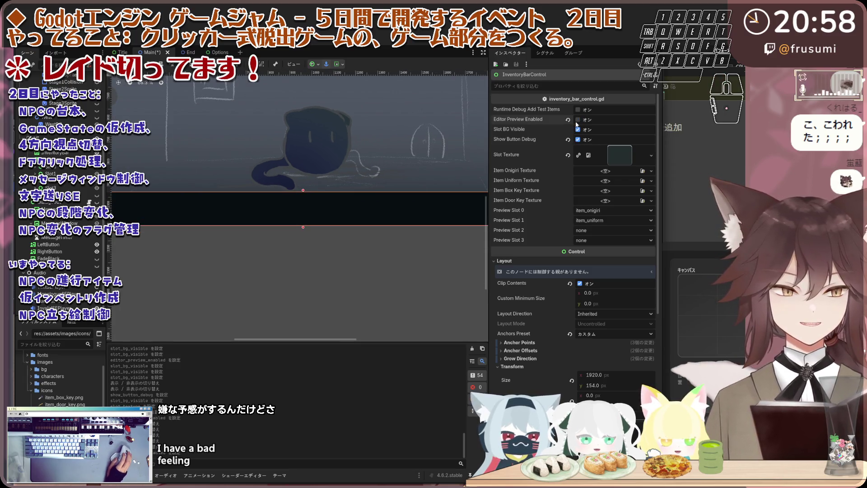
{"action": "scroll", "coordinate": [290, 201], "scroll_direction": "down", "scroll_amount": 5}
{"action": "scroll", "coordinate": [291, 201], "scroll_direction": "up", "scroll_amount": 4}
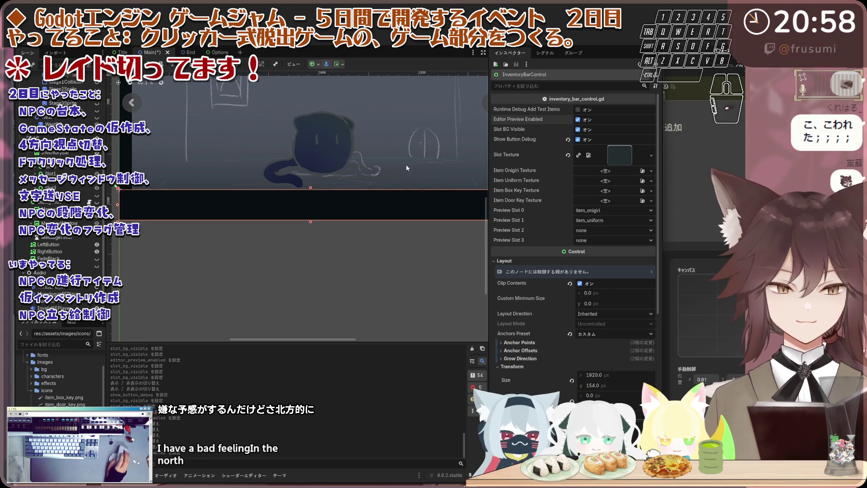
{"action": "left_click", "coordinate": [588, 155]}
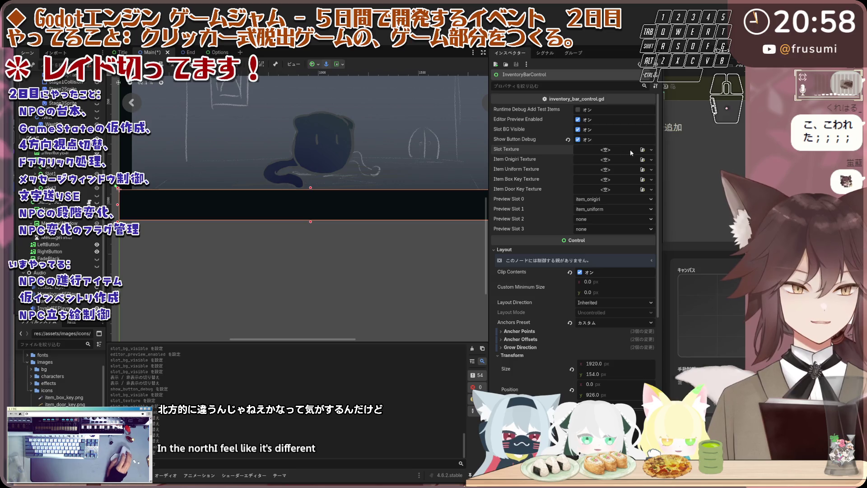
{"action": "left_click", "coordinate": [652, 153]}
{"action": "left_click", "coordinate": [651, 153]}
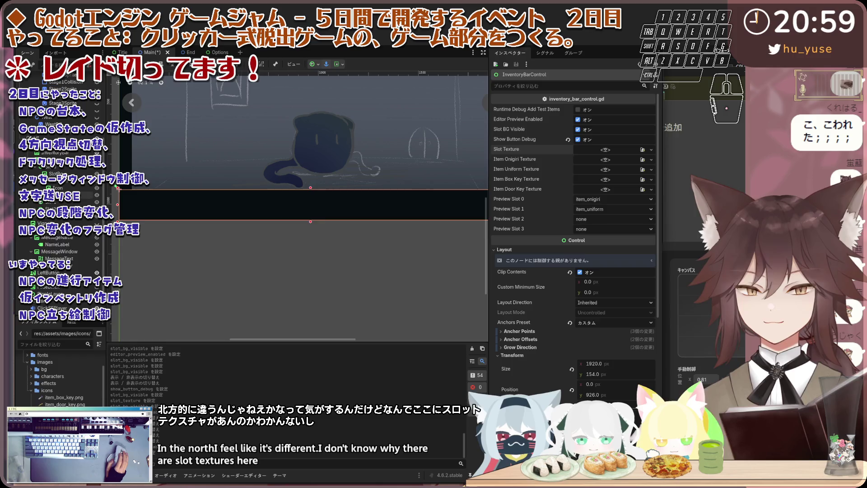
Select the SlotHBox container and expand Slot3 to view its child nodes.
{"action": "right_click", "coordinate": [41, 201]}
{"action": "left_click", "coordinate": [265, 203]}
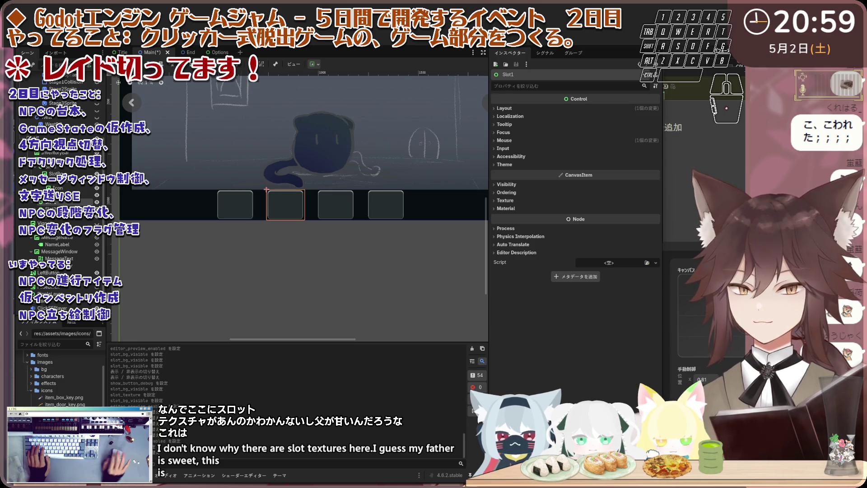
{"action": "left_click", "coordinate": [58, 156]}
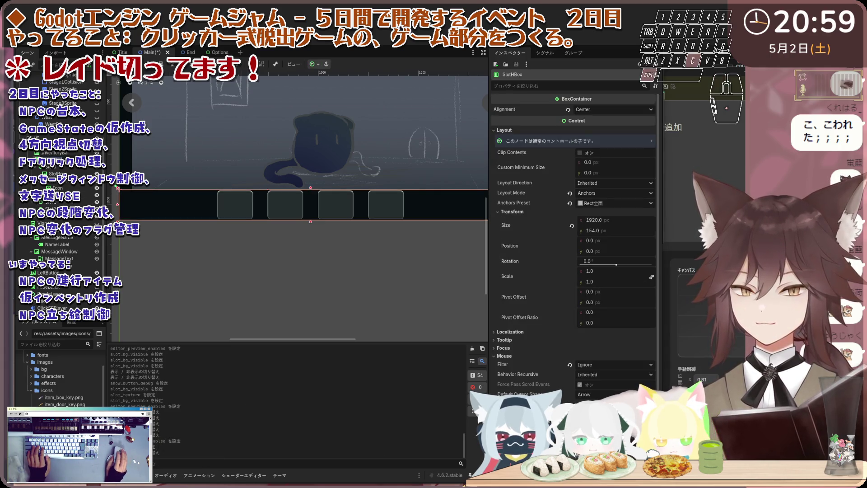
{"action": "mouse_move", "coordinate": [316, 486]}
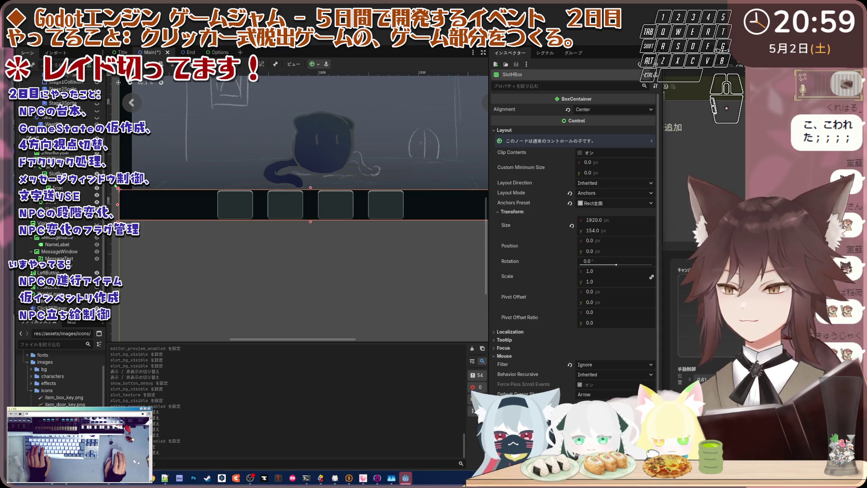
{"action": "scroll", "coordinate": [35, 171], "scroll_direction": "down", "scroll_amount": 2}
{"action": "scroll", "coordinate": [35, 171], "scroll_direction": "up", "scroll_amount": 4}
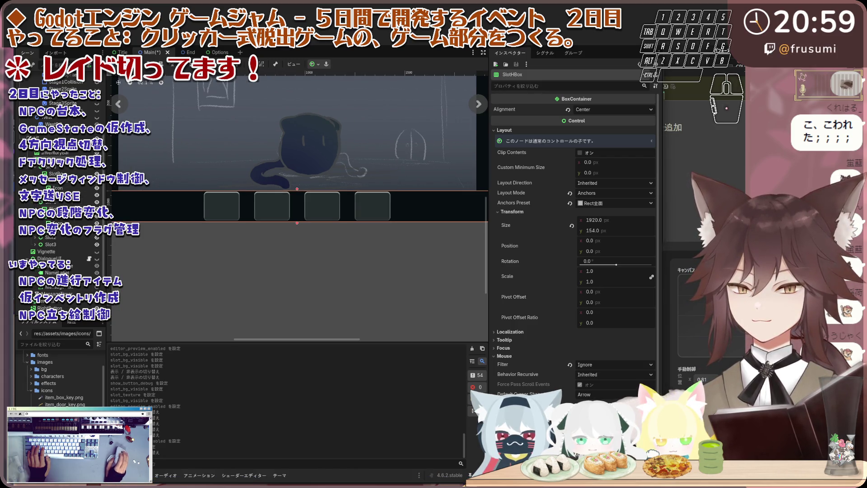
{"action": "left_click", "coordinate": [36, 244]}
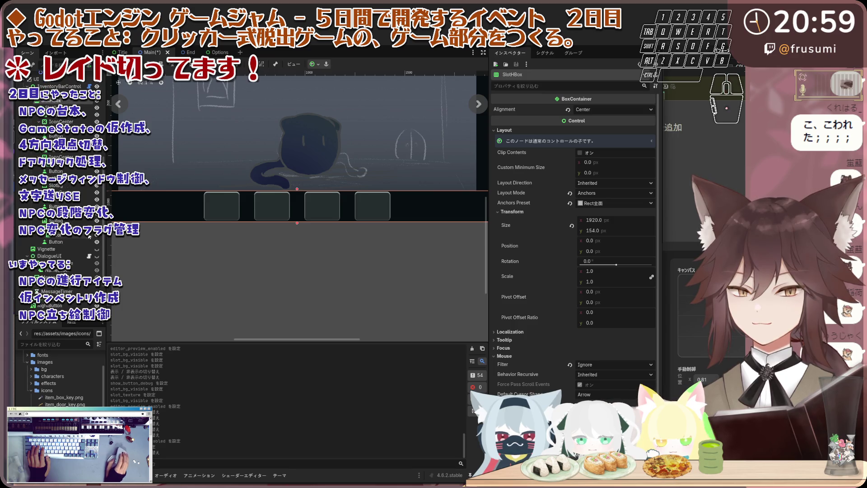
Move from InventoryBarControl through SlotHBox down to the first slot, Slot0.
{"action": "left_click", "coordinate": [49, 121]}
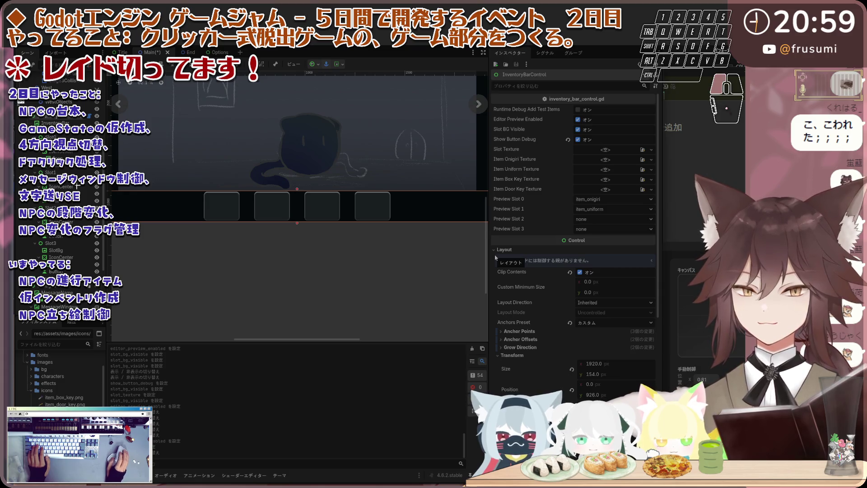
{"action": "left_click_drag", "start_coordinate": [102, 275], "coordinate": [102, 272]}
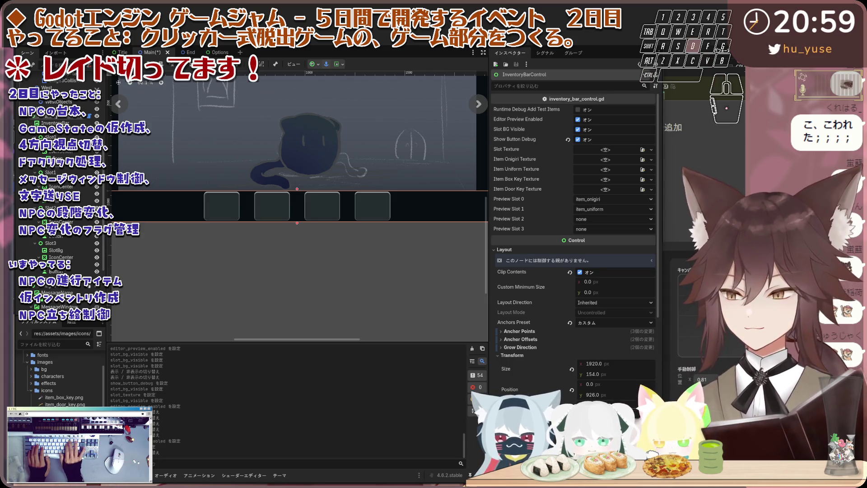
{"action": "key", "text": "ctrl+a"}
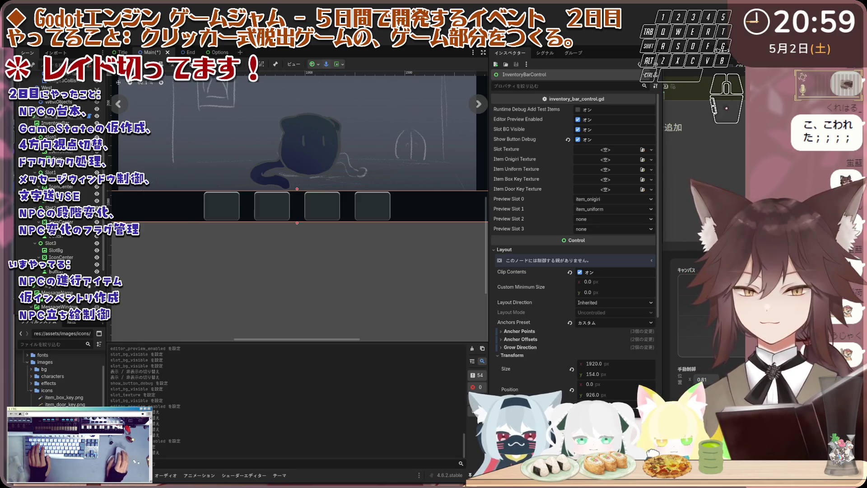
{"action": "left_click", "coordinate": [55, 130]}
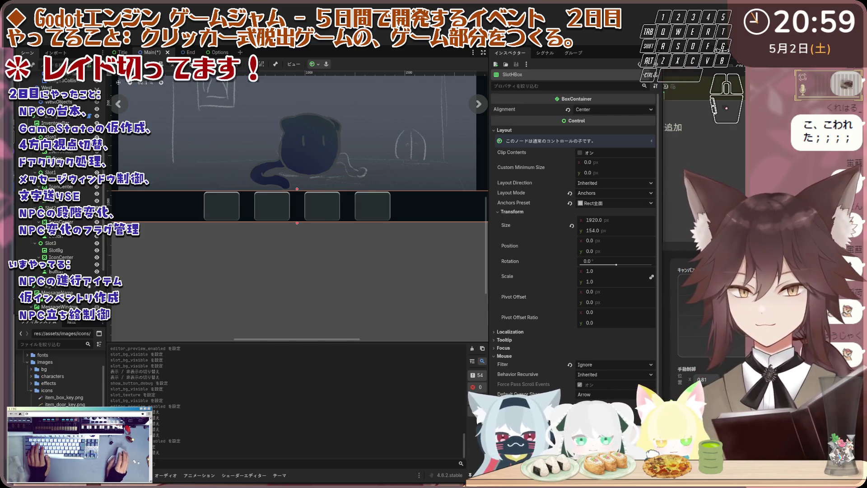
{"action": "left_click", "coordinate": [51, 137]}
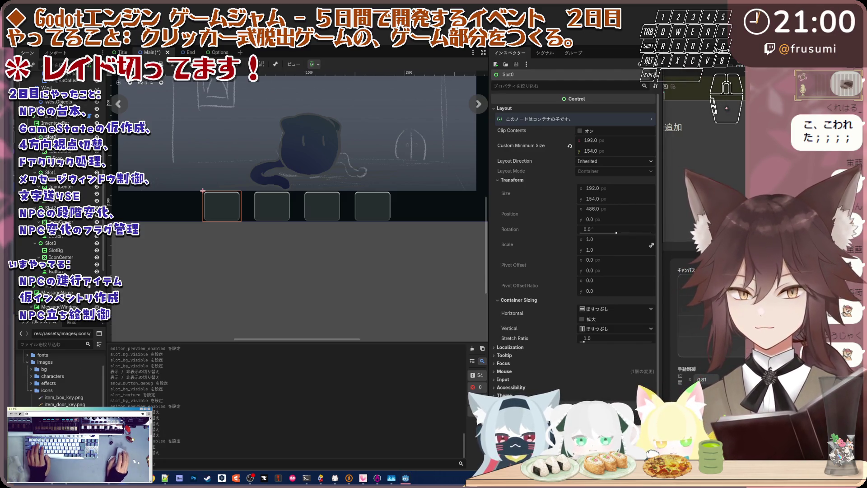
Check Slot0's SlotBg, IconCenter and Icon nodes, ending back on InventoryBarControl's script properties.
{"action": "left_click", "coordinate": [53, 144]}
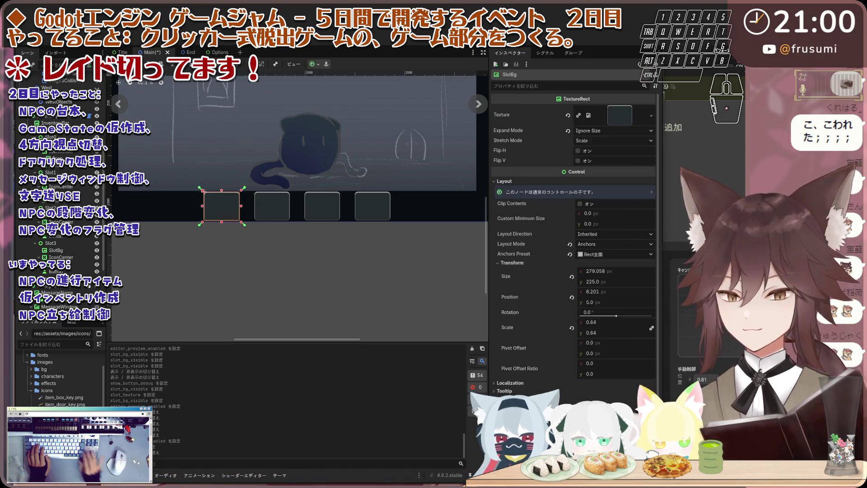
{"action": "key", "text": "ctrl+v"}
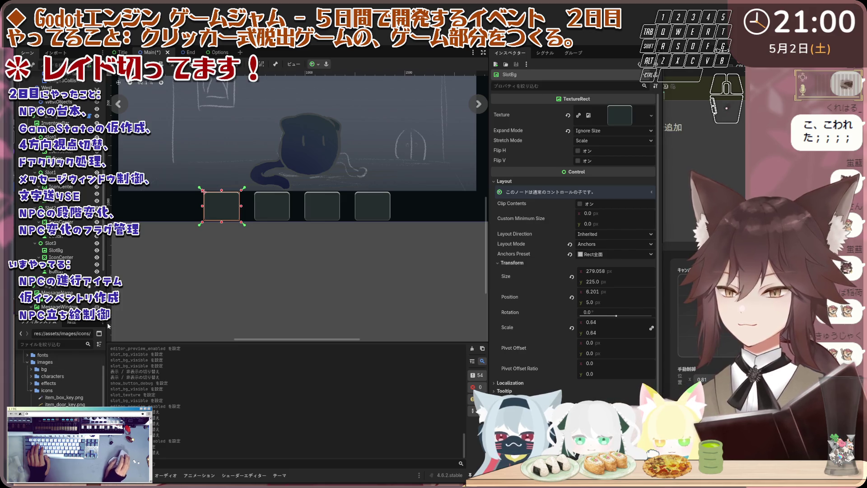
{"action": "left_click", "coordinate": [59, 152]}
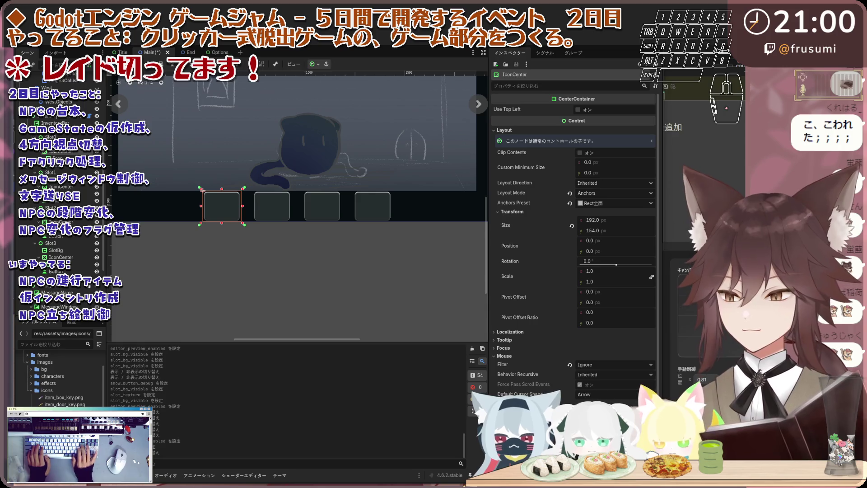
{"action": "left_click", "coordinate": [206, 192]}
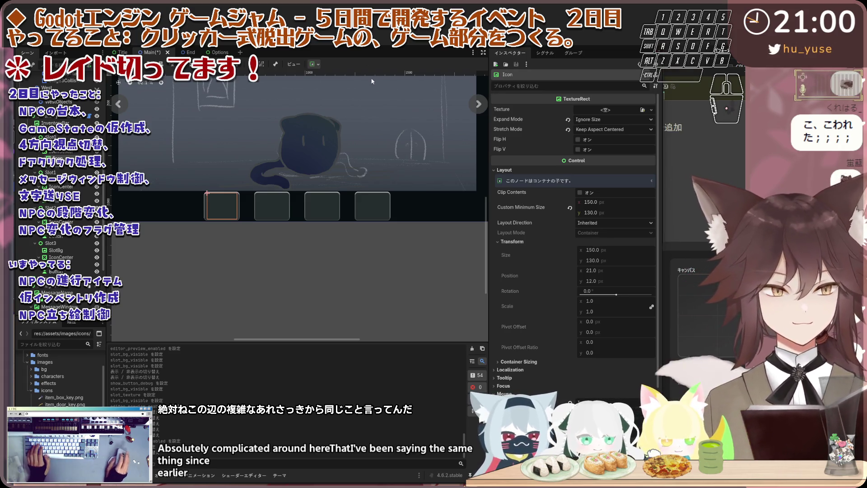
{"action": "left_click", "coordinate": [85, 120]}
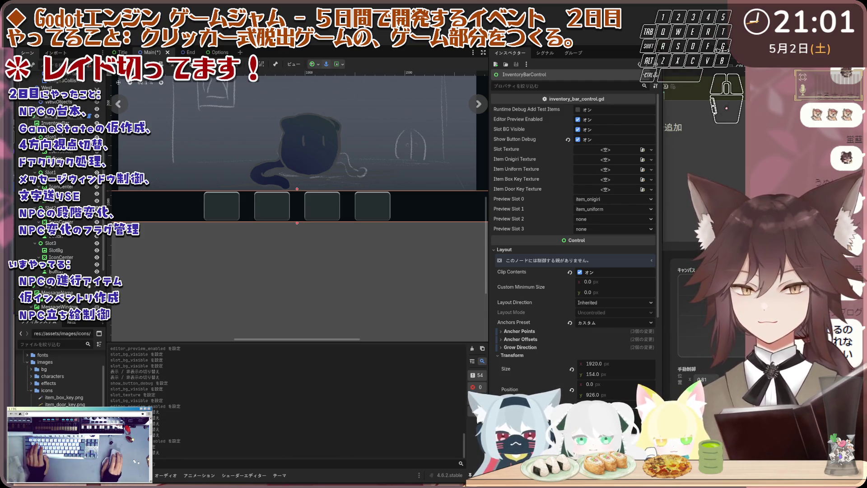
Inspect SlotHBox, then return to InventoryBarControl's script properties.
{"action": "left_click", "coordinate": [52, 130]}
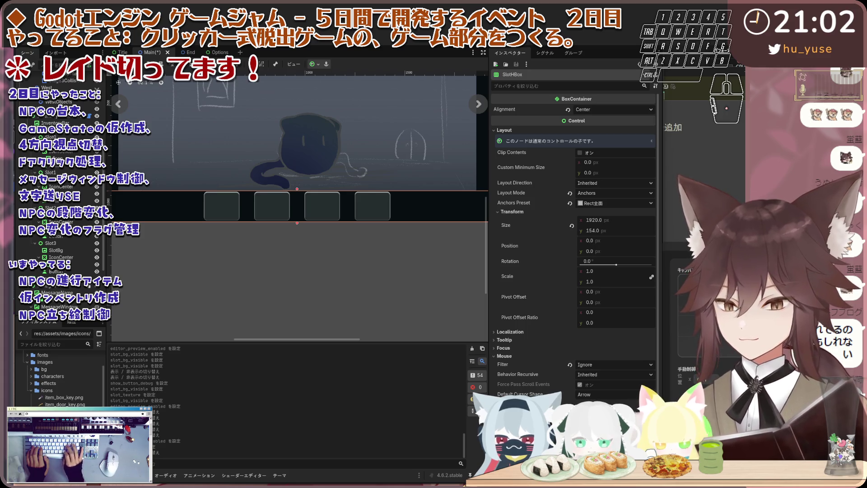
{"action": "left_click", "coordinate": [55, 122]}
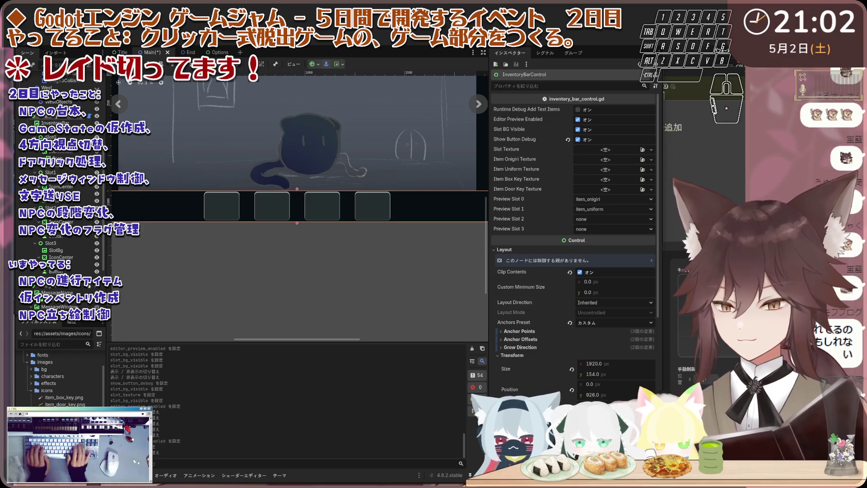
{"action": "key", "text": "a"}
{"action": "key", "text": "s"}
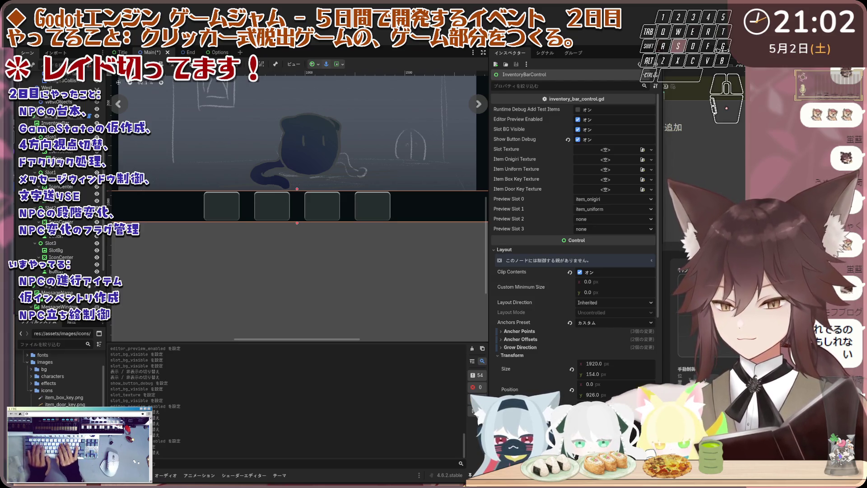
{"action": "key", "text": "e"}
{"action": "key", "text": "d"}
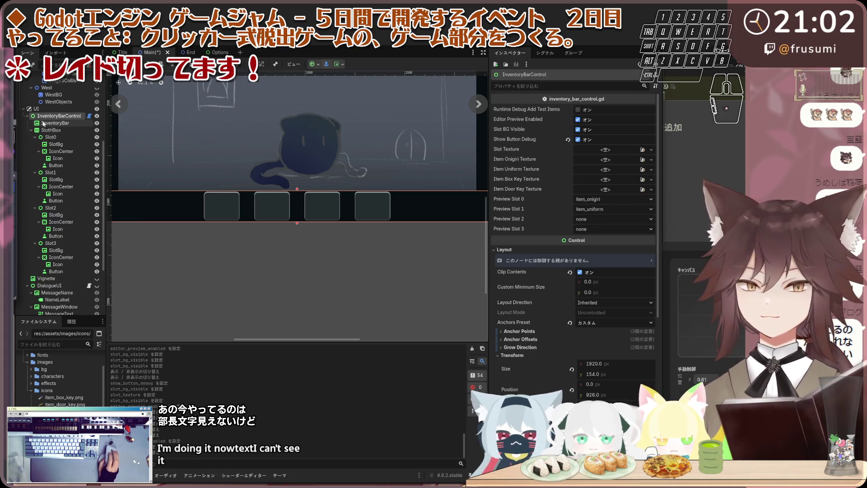
Collapse and re-expand SlotHBox, switch between InventoryBar and SlotHBox, then select Slot0.
{"action": "left_click", "coordinate": [32, 130]}
{"action": "left_click", "coordinate": [32, 187]}
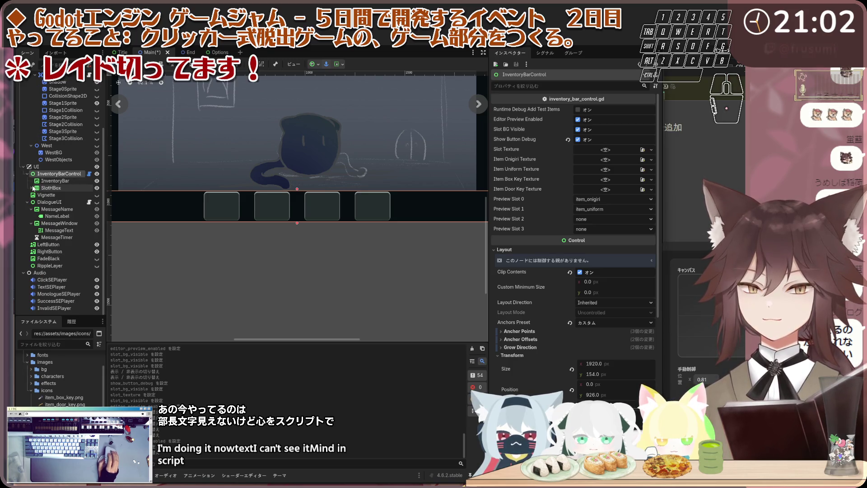
{"action": "left_click", "coordinate": [54, 181]}
{"action": "left_click", "coordinate": [52, 187]}
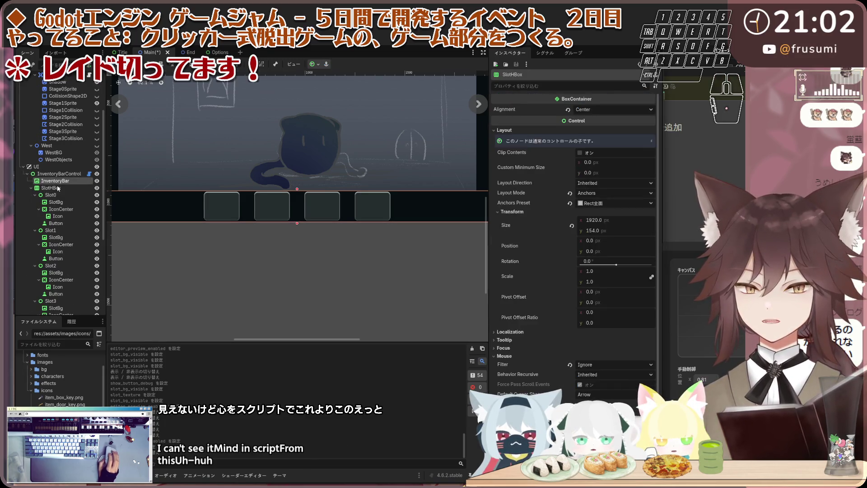
{"action": "left_click", "coordinate": [55, 181]}
{"action": "left_click", "coordinate": [52, 187]}
{"action": "left_click", "coordinate": [55, 181]}
{"action": "left_click", "coordinate": [59, 194]}
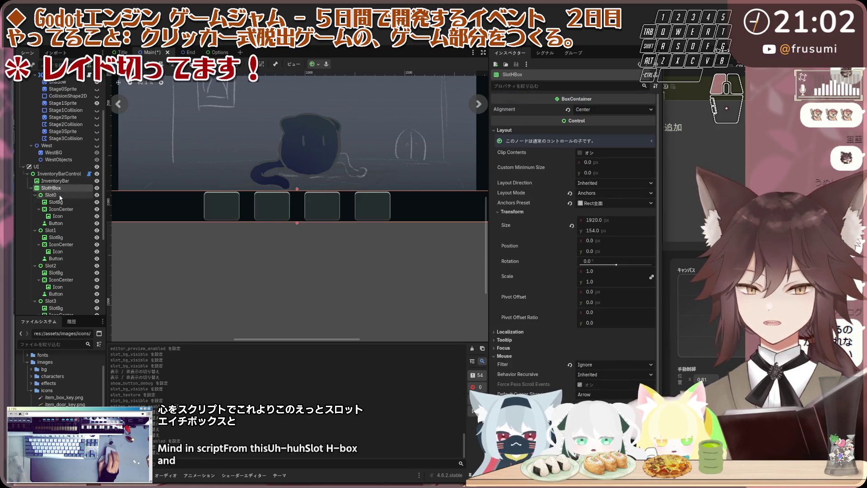
Click through Slot0's SlotBg, IconCenter, Icon and Button nodes in the Inspector.
{"action": "scroll", "coordinate": [56, 185], "scroll_direction": "down", "scroll_amount": 2}
{"action": "left_click", "coordinate": [54, 173]}
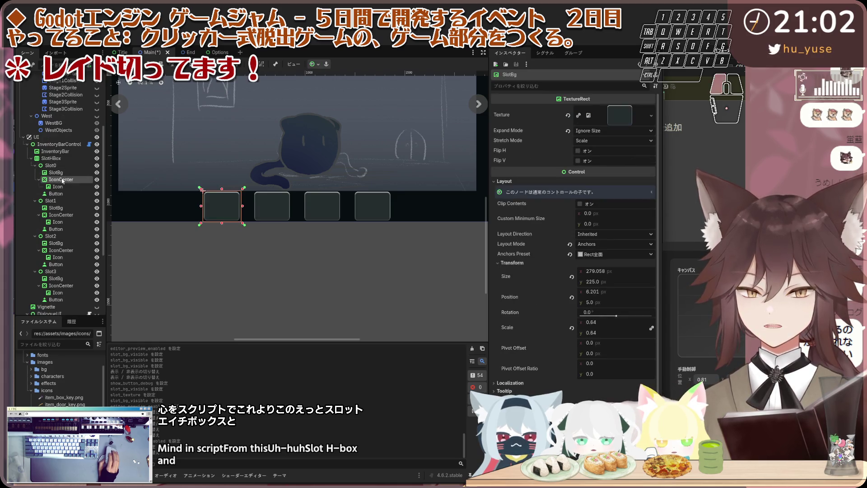
{"action": "left_click", "coordinate": [64, 180]}
{"action": "left_click", "coordinate": [58, 187]}
{"action": "left_click", "coordinate": [61, 179]}
{"action": "left_click", "coordinate": [58, 186]}
{"action": "left_click", "coordinate": [61, 194]}
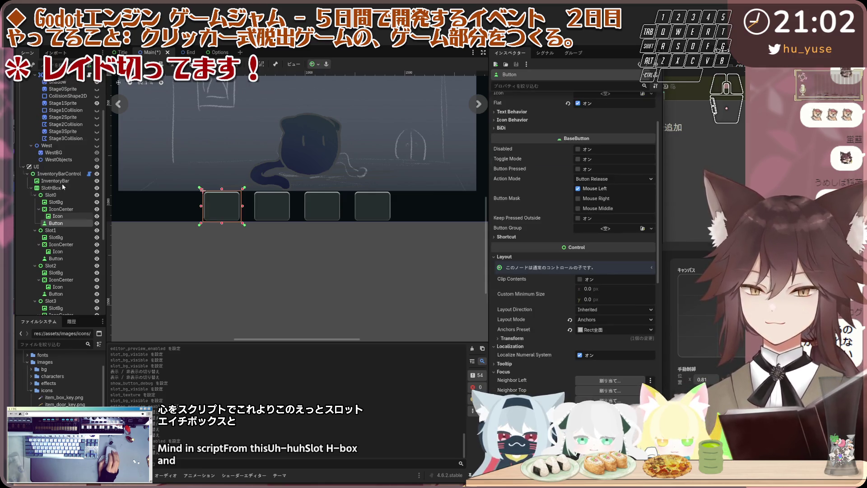
Review the Icon's layout: 150 × 130 px at 21, 12, Ignore Size, Keep Aspect Centered.
{"action": "scroll", "coordinate": [66, 183], "scroll_direction": "up", "scroll_amount": 5}
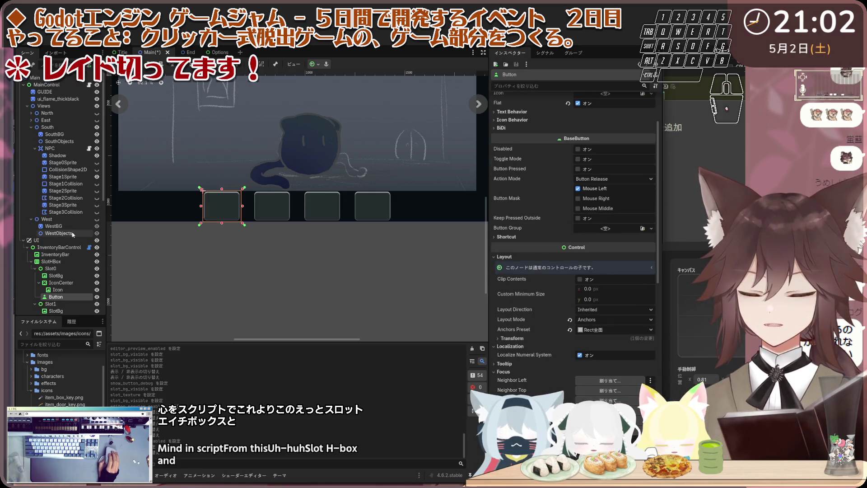
{"action": "scroll", "coordinate": [68, 178], "scroll_direction": "down", "scroll_amount": 5}
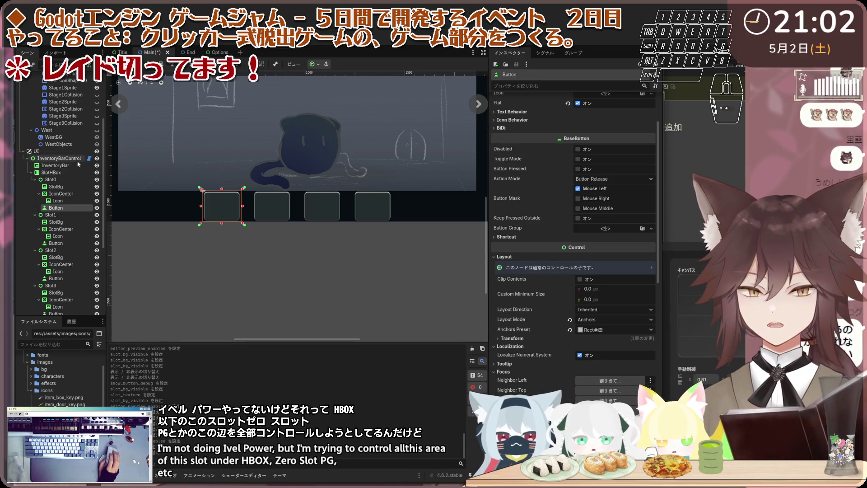
{"action": "scroll", "coordinate": [88, 113], "scroll_direction": "up", "scroll_amount": 5}
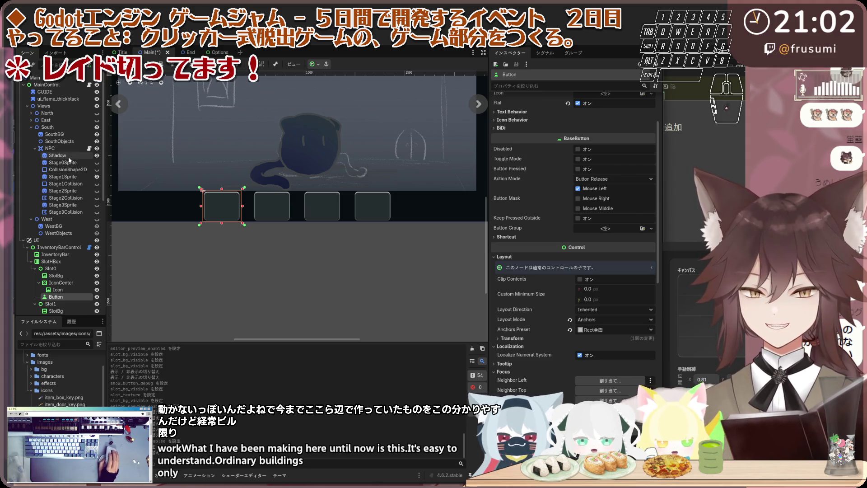
{"action": "scroll", "coordinate": [62, 201], "scroll_direction": "down", "scroll_amount": 5}
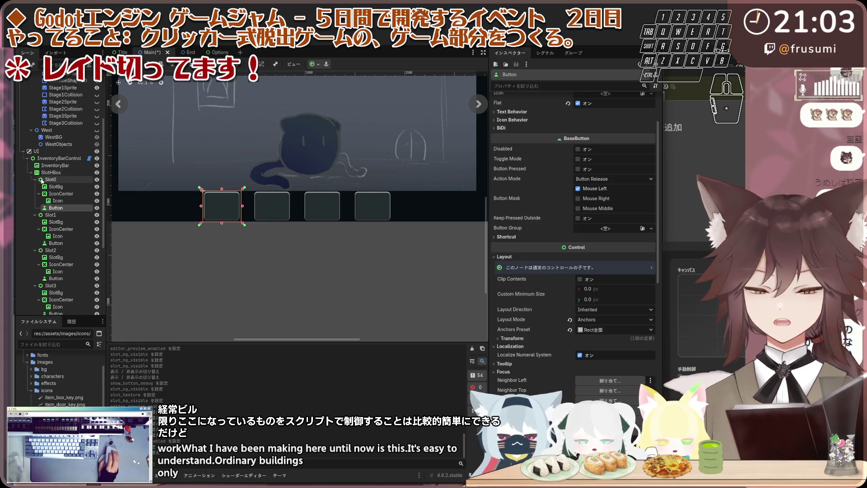
{"action": "left_click", "coordinate": [68, 200]}
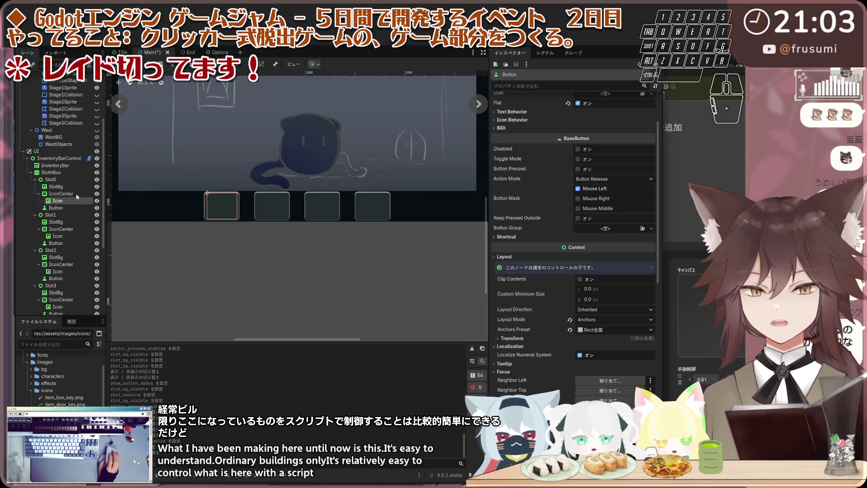
{"action": "scroll", "coordinate": [78, 205], "scroll_direction": "up", "scroll_amount": 2}
{"action": "scroll", "coordinate": [77, 206], "scroll_direction": "up", "scroll_amount": 4}
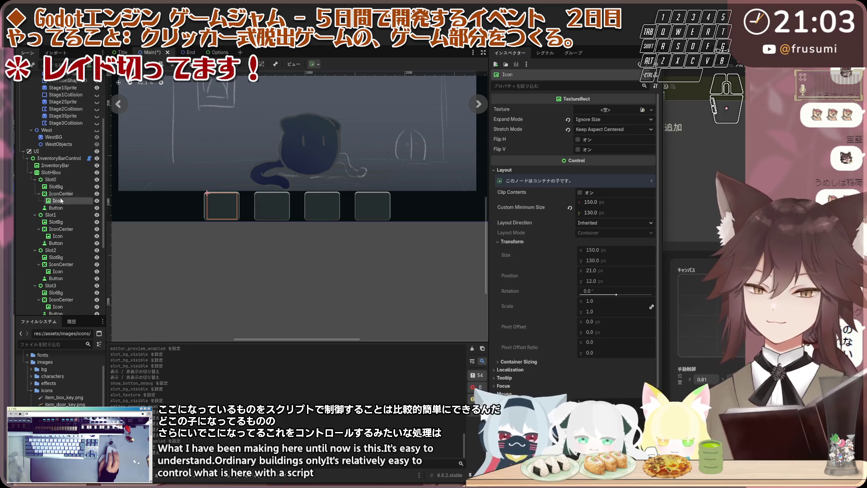
{"action": "scroll", "coordinate": [68, 205], "scroll_direction": "down", "scroll_amount": 10}
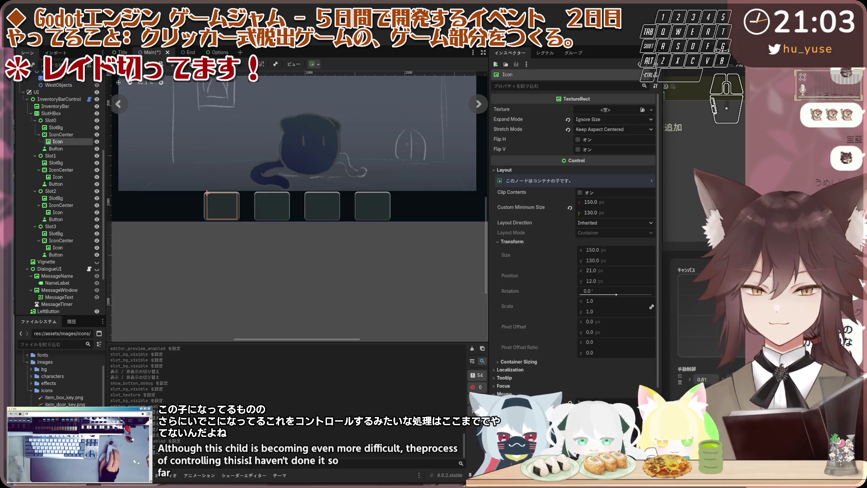
{"action": "scroll", "coordinate": [55, 171], "scroll_direction": "up", "scroll_amount": 4}
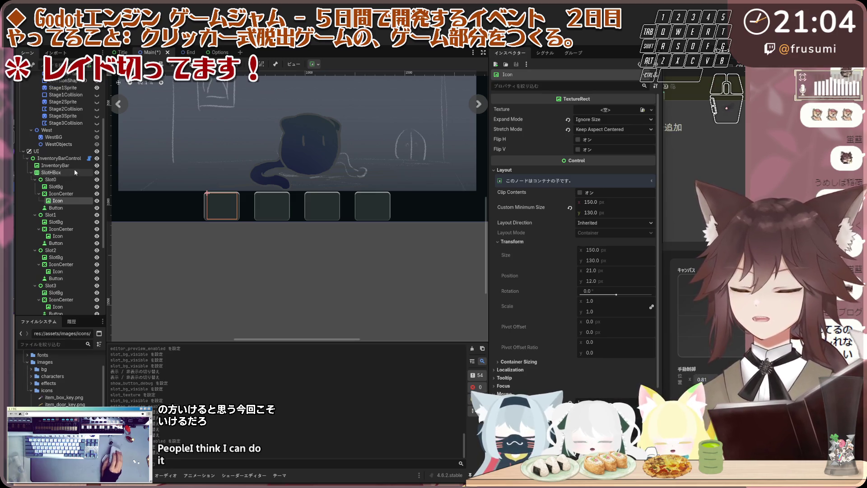
{"action": "left_click", "coordinate": [56, 172]}
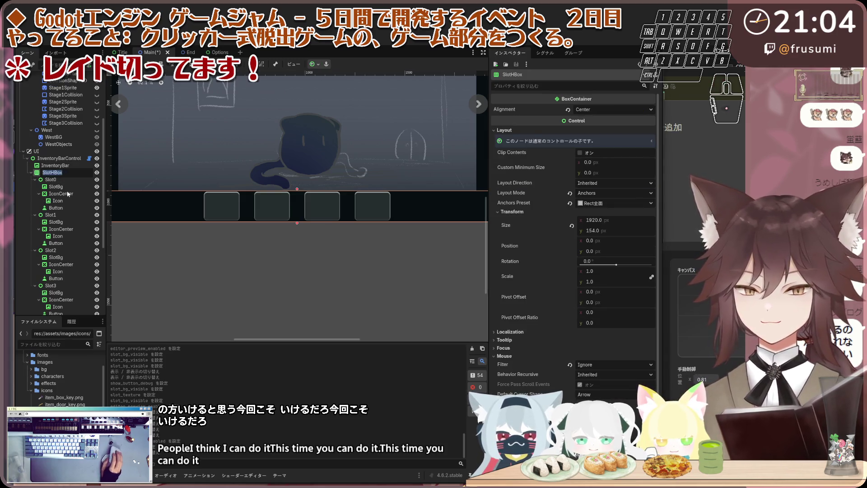
Attach new script res://main/slot_h_box.gd to SlotHBox with the slot code, removing the stray extends line.
{"action": "double_click", "coordinate": [73, 172]}
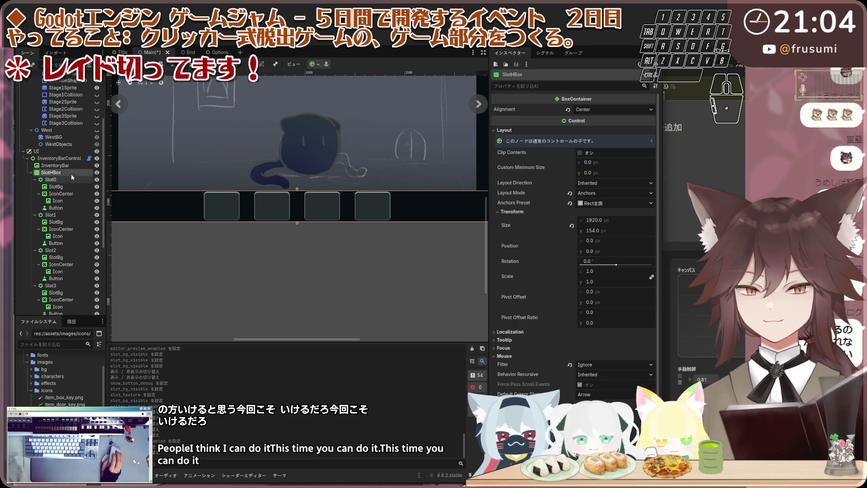
{"action": "key", "text": "Escape"}
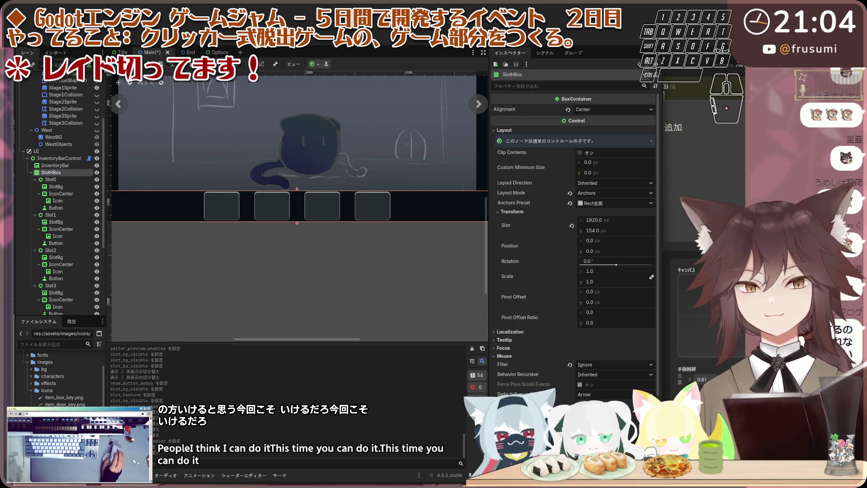
{"action": "left_click", "coordinate": [90, 67]}
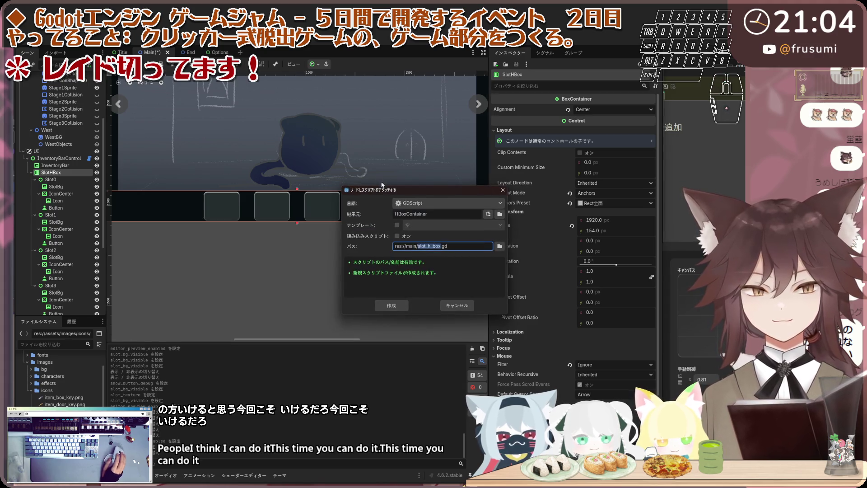
{"action": "left_click", "coordinate": [391, 305]}
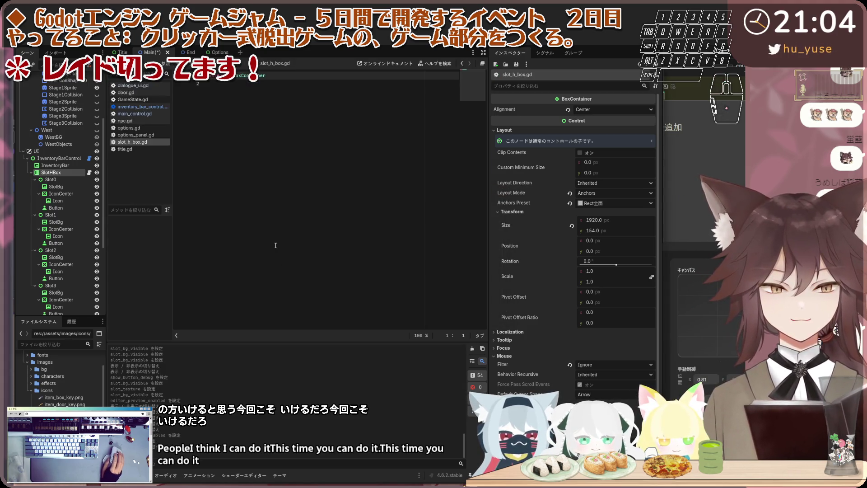
{"action": "key", "text": "shift+End"}
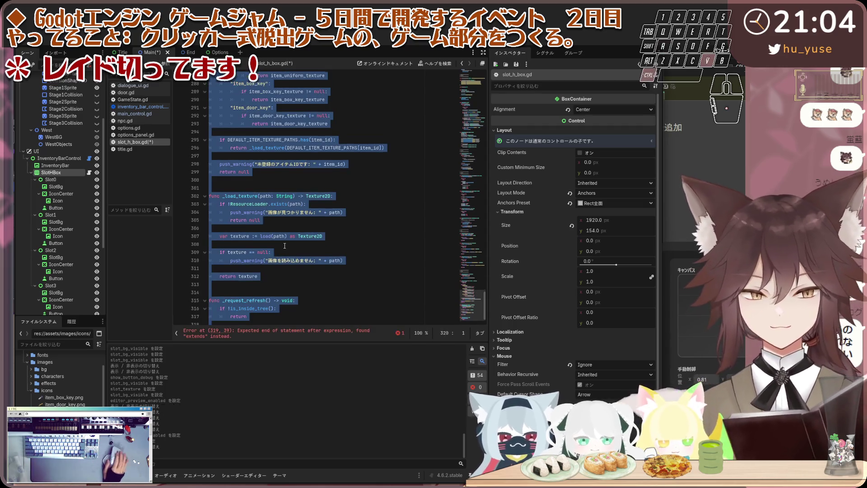
{"action": "key", "text": "Delete"}
{"action": "scroll", "coordinate": [342, 273], "scroll_direction": "up", "scroll_amount": 5}
{"action": "scroll", "coordinate": [342, 273], "scroll_direction": "down", "scroll_amount": 5}
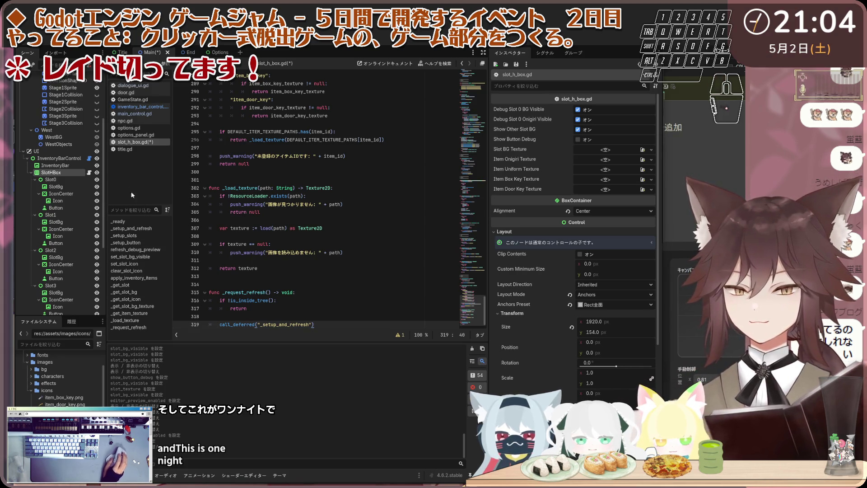
{"action": "left_click", "coordinate": [89, 158]}
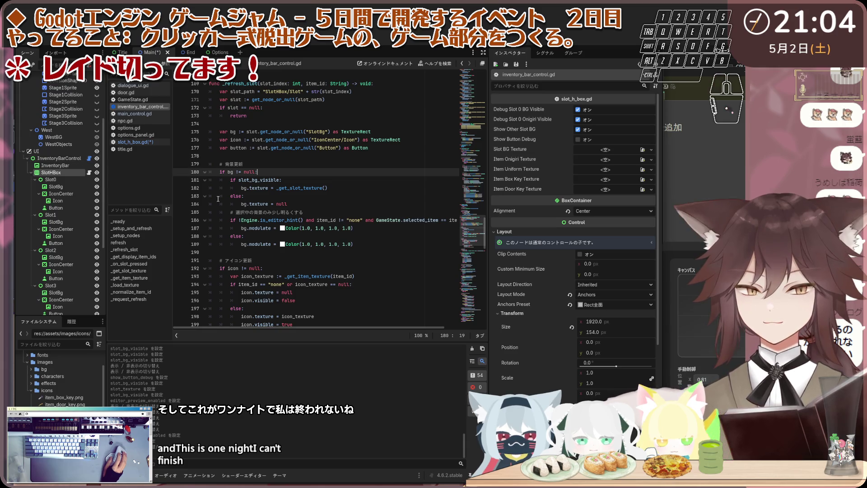
Replace all of inventory_bar_control.gd with the new refresh and test-item code.
{"action": "left_click", "coordinate": [182, 212]}
{"action": "key", "text": "ctrl+a"}
{"action": "key", "text": "ctrl+v"}
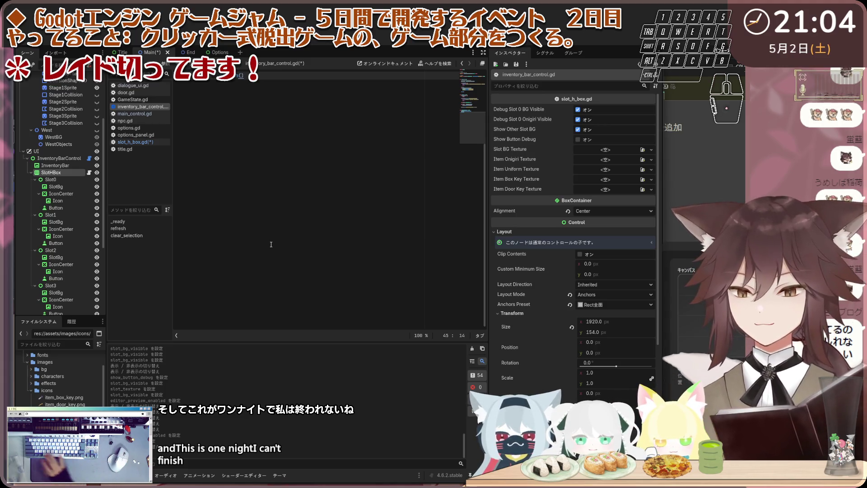
{"action": "scroll", "coordinate": [277, 240], "scroll_direction": "up", "scroll_amount": 5}
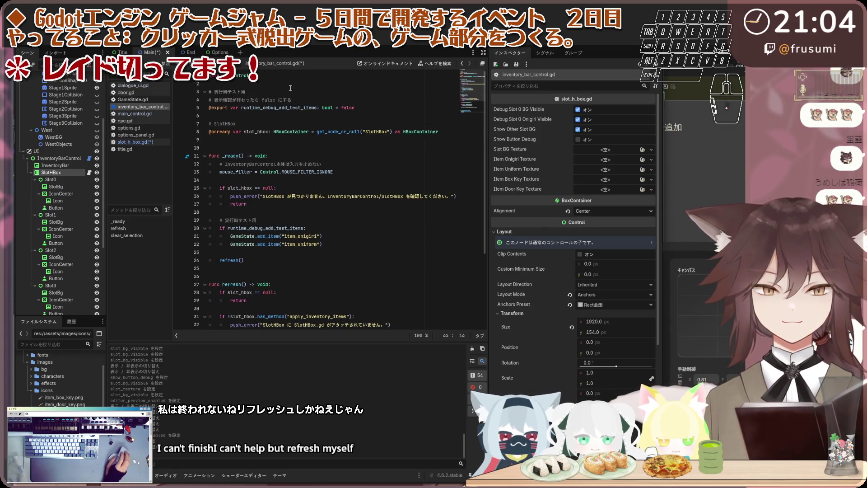
{"action": "scroll", "coordinate": [287, 102], "scroll_direction": "down", "scroll_amount": 5}
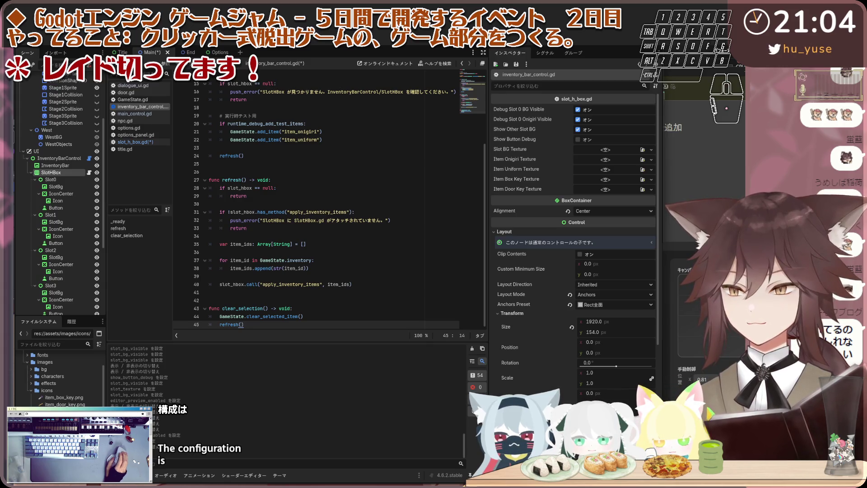
Select SlotHBox and return to the 2D scene view of the four-slot bar.
{"action": "left_click", "coordinate": [51, 179]}
{"action": "left_click", "coordinate": [51, 172]}
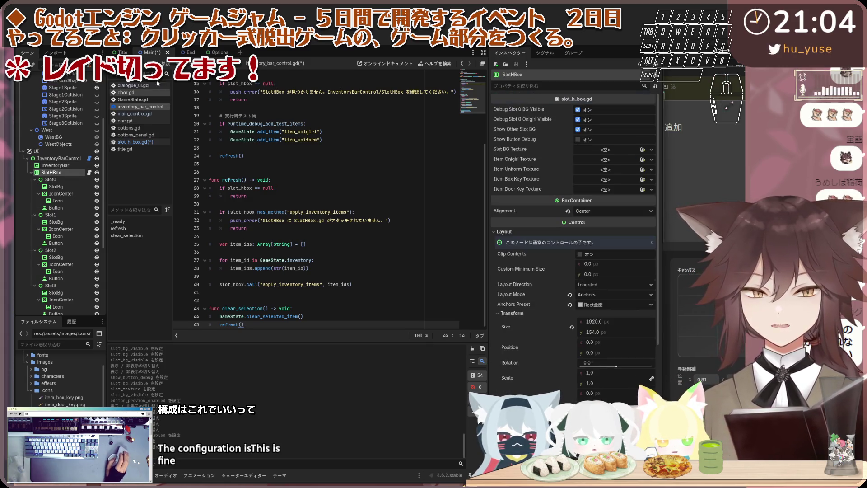
{"action": "key", "text": "ctrl+F1"}
{"action": "scroll", "coordinate": [270, 266], "scroll_direction": "up", "scroll_amount": 2}
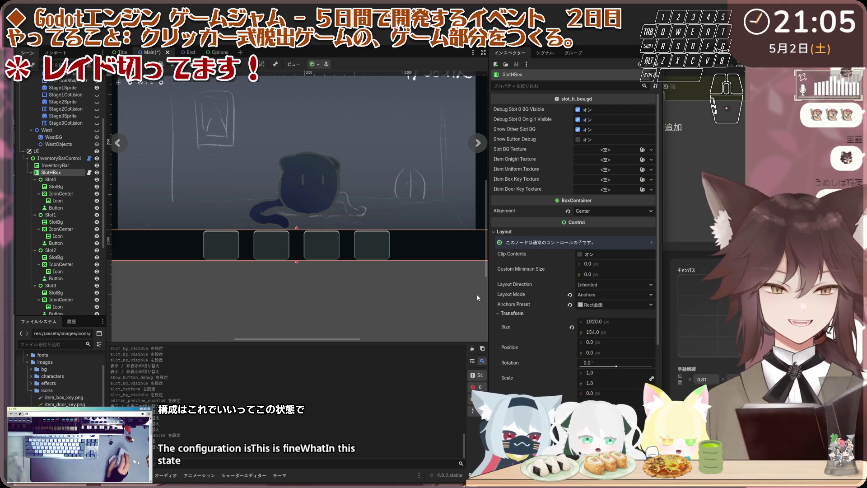
{"action": "left_click", "coordinate": [578, 130]}
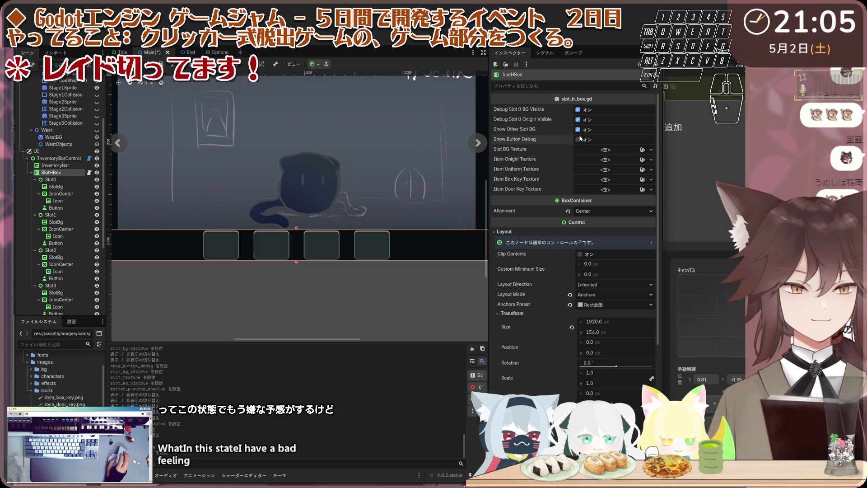
{"action": "left_click", "coordinate": [578, 120]}
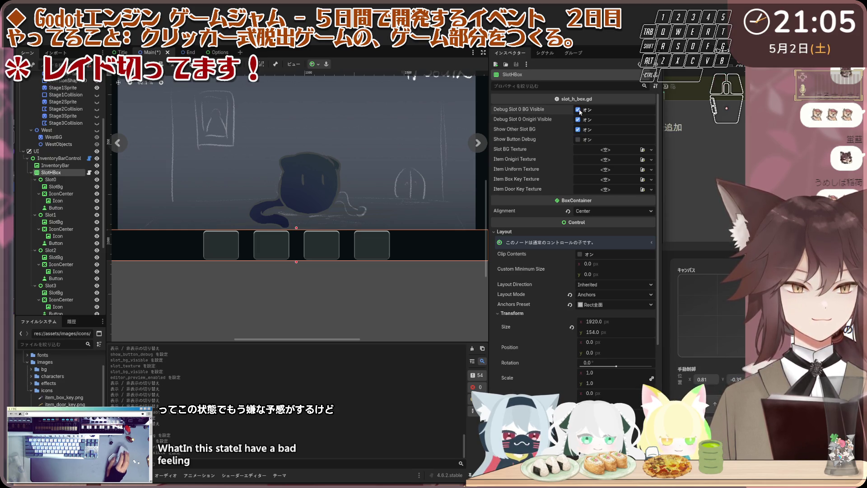
{"action": "left_click", "coordinate": [579, 120]}
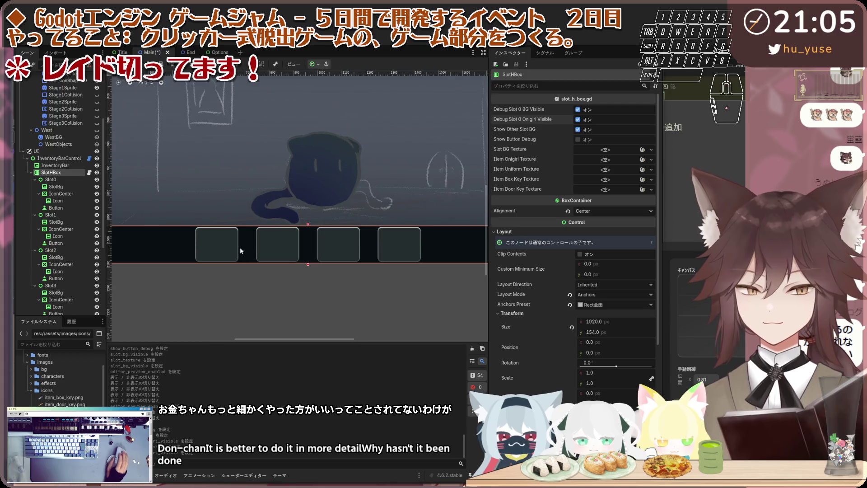
{"action": "scroll", "coordinate": [240, 247], "scroll_direction": "up", "scroll_amount": 2}
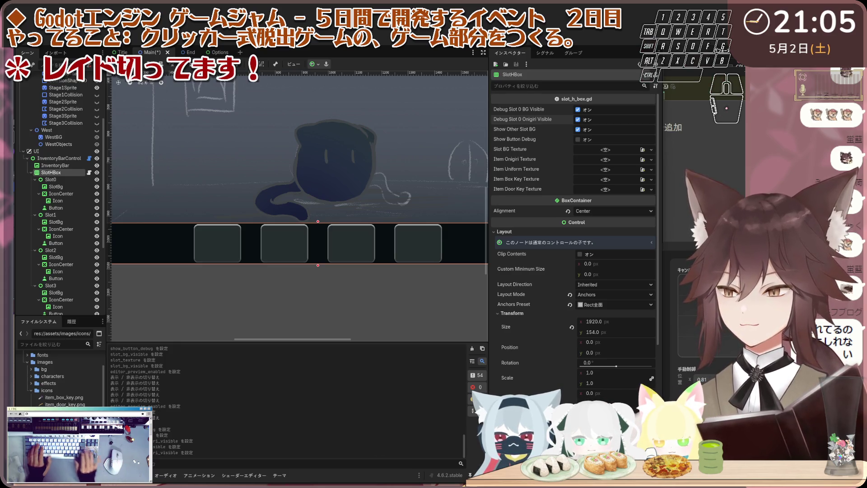
{"action": "key", "text": "e"}
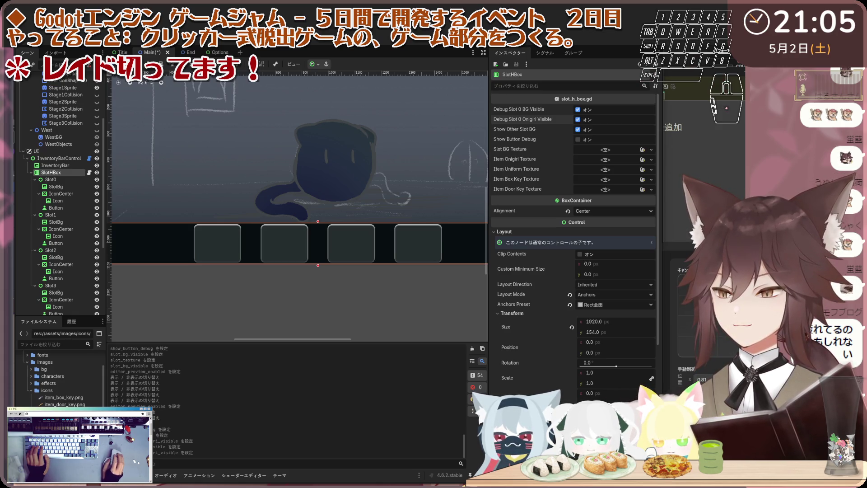
{"action": "key", "text": "b"}
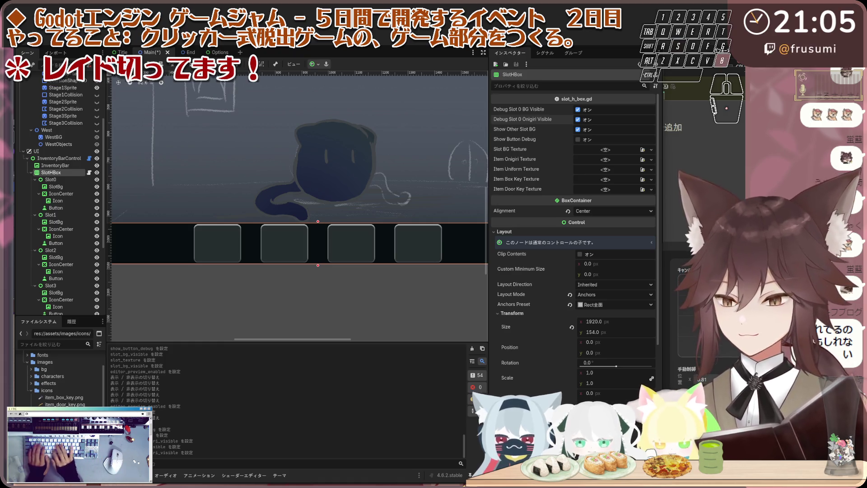
{"action": "key", "text": "a"}
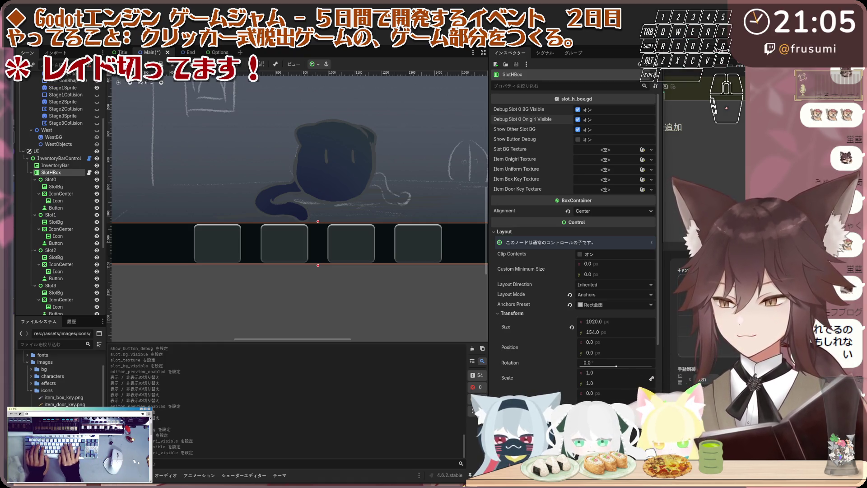
{"action": "key", "text": "w"}
{"action": "key", "text": "b"}
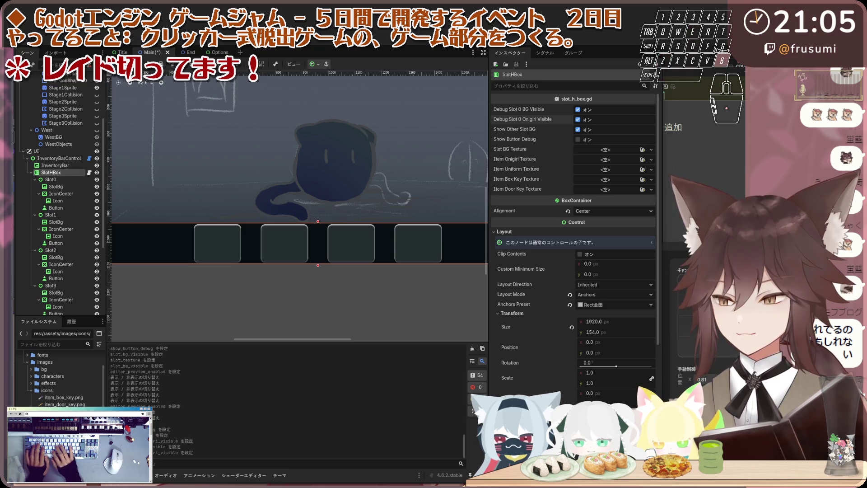
{"action": "key", "text": "r"}
{"action": "key", "text": "g"}
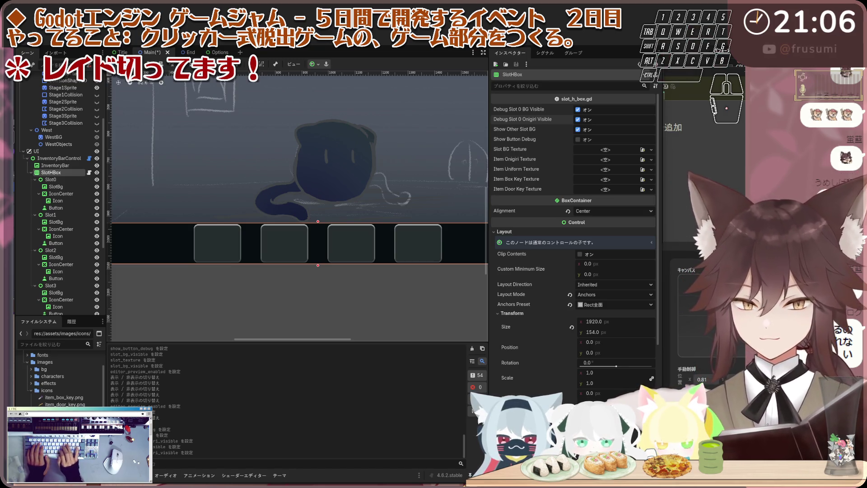
{"action": "key", "text": "space"}
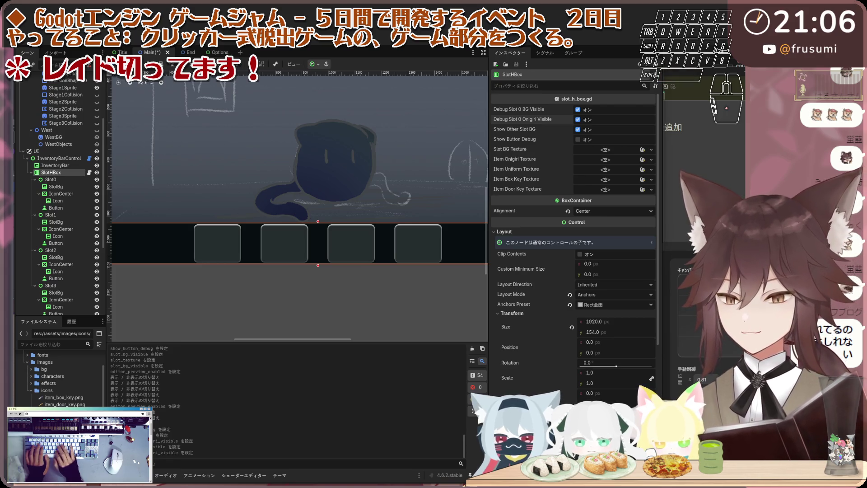
{"action": "key", "text": "a"}
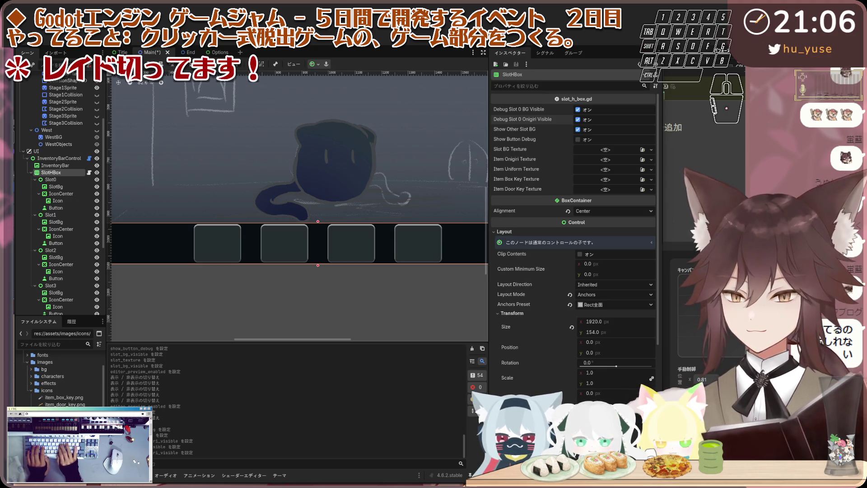
{"action": "key", "text": "a"}
{"action": "key", "text": "space"}
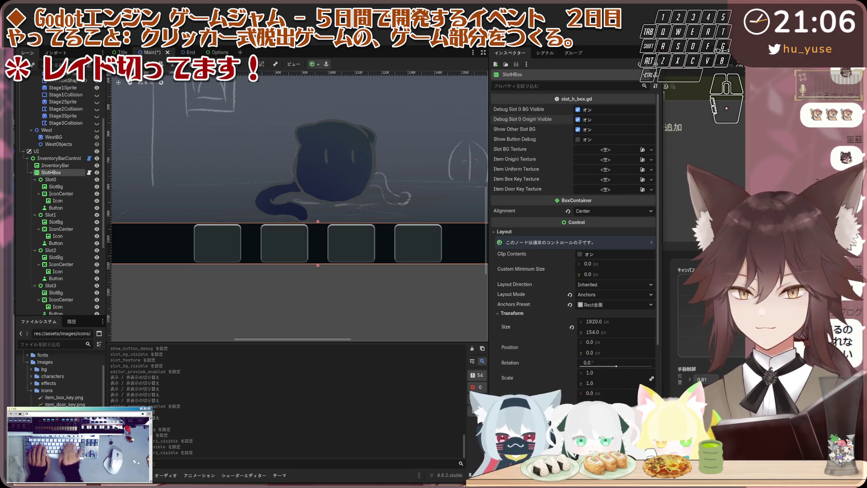
{"action": "key", "text": "shift+s"}
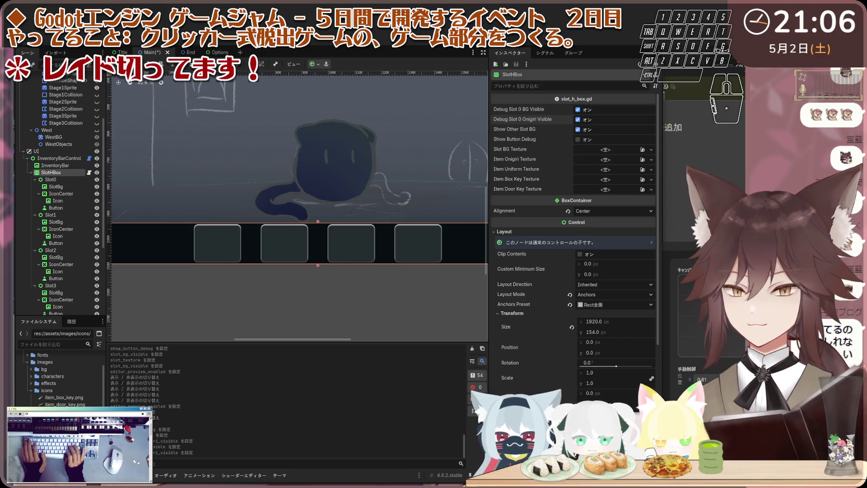
{"action": "key", "text": "space"}
{"action": "key", "text": "w"}
{"action": "key", "text": "e"}
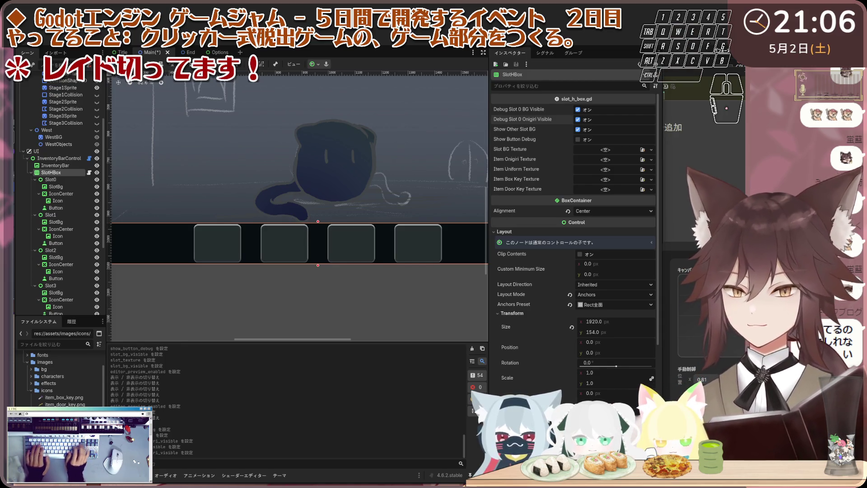
{"action": "key", "text": "e"}
{"action": "key", "text": "space"}
{"action": "key", "text": "e"}
{"action": "key", "text": "t"}
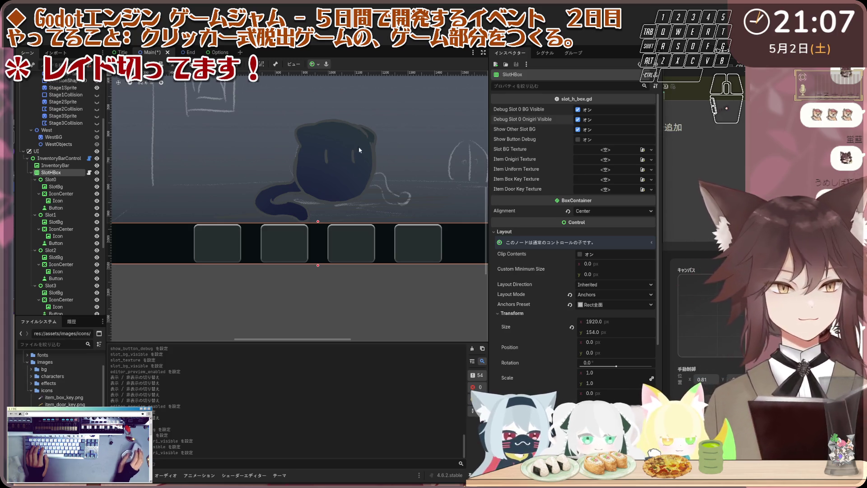
Enable Runtime Debug Add Test Items, disable SlotHBox's Debug Slot 0 Onigiri Visible, then save and run.
{"action": "left_click", "coordinate": [59, 158]}
{"action": "left_click", "coordinate": [577, 109]}
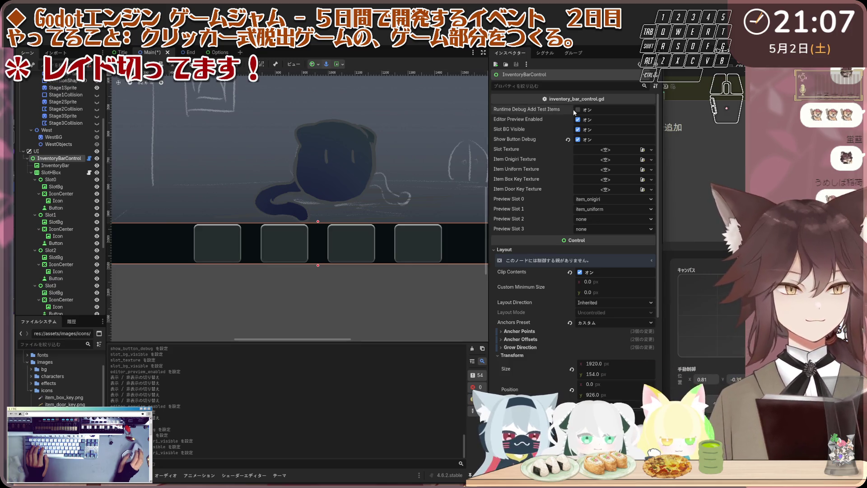
{"action": "left_click", "coordinate": [61, 173]}
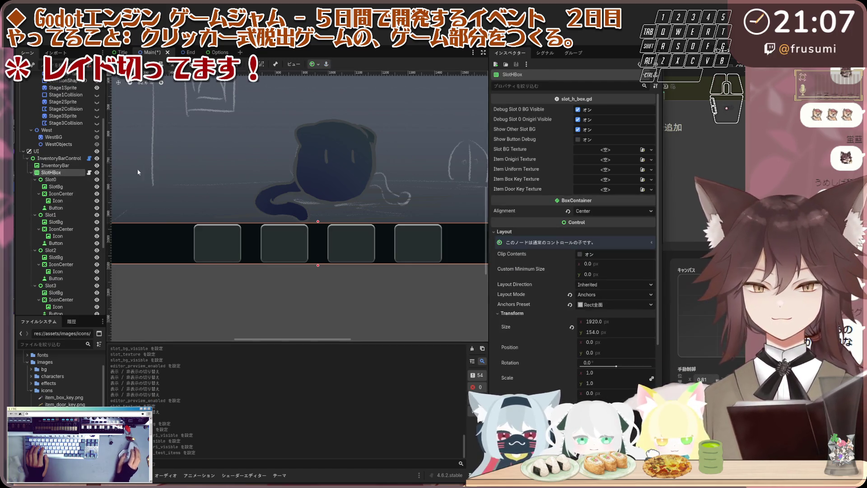
{"action": "left_click", "coordinate": [578, 120]}
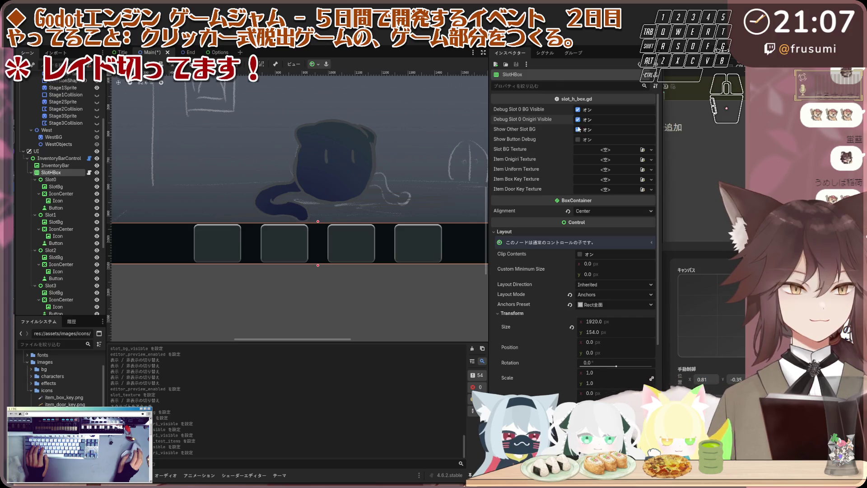
{"action": "left_click", "coordinate": [617, 48]}
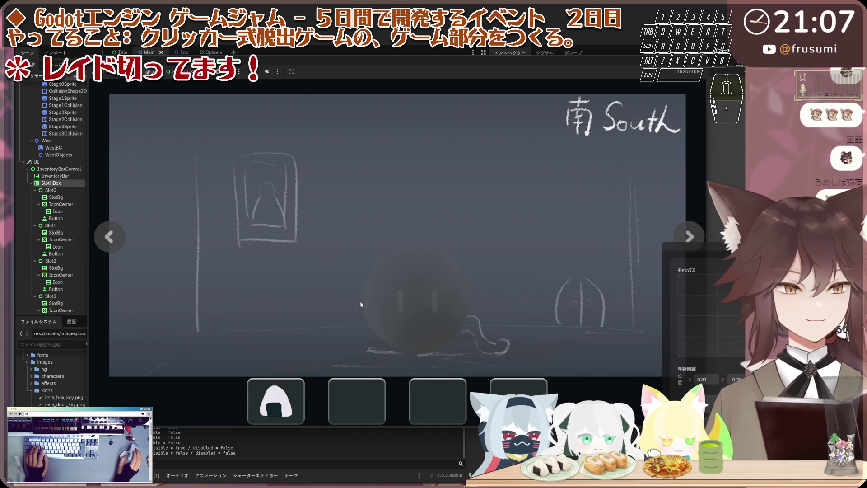
Turn left through the West and South rooms in the running game, then stop it with F8.
{"action": "left_click", "coordinate": [107, 239]}
{"action": "left_click", "coordinate": [107, 241]}
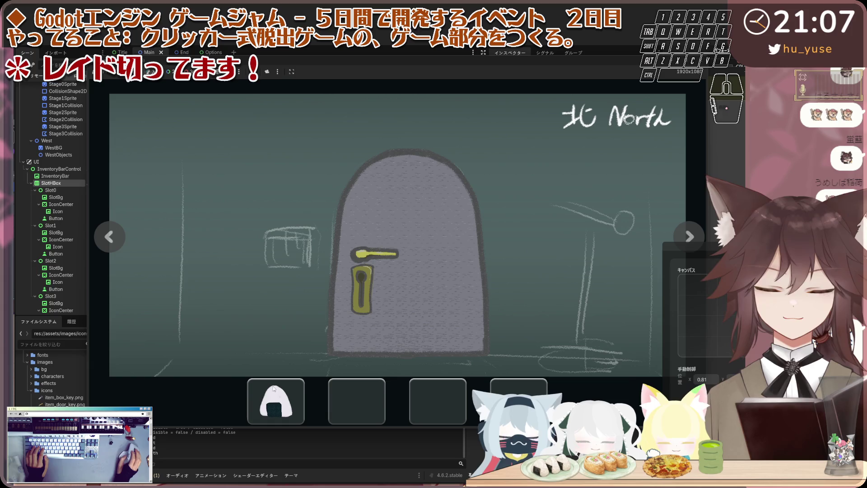
{"action": "left_click", "coordinate": [111, 245]}
{"action": "left_click", "coordinate": [111, 246]}
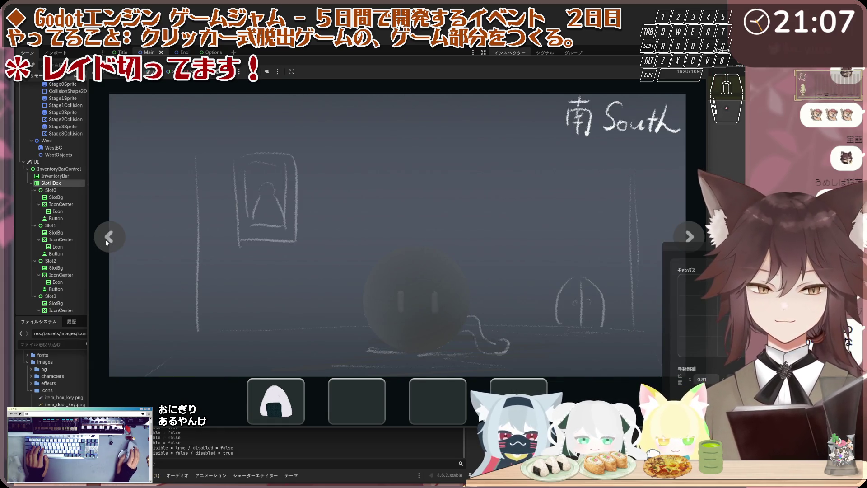
{"action": "key", "text": "F8"}
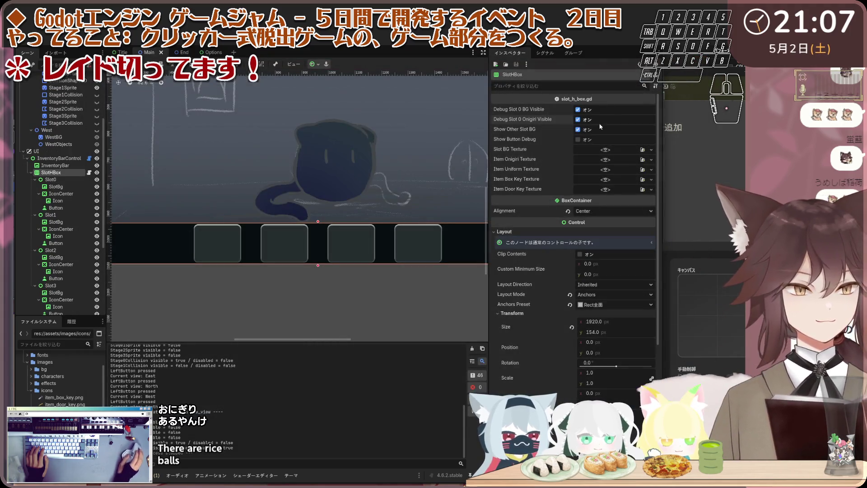
Turn off SlotHBox's Debug Slot 0 BG and test-run the game.
{"action": "left_click", "coordinate": [578, 110]}
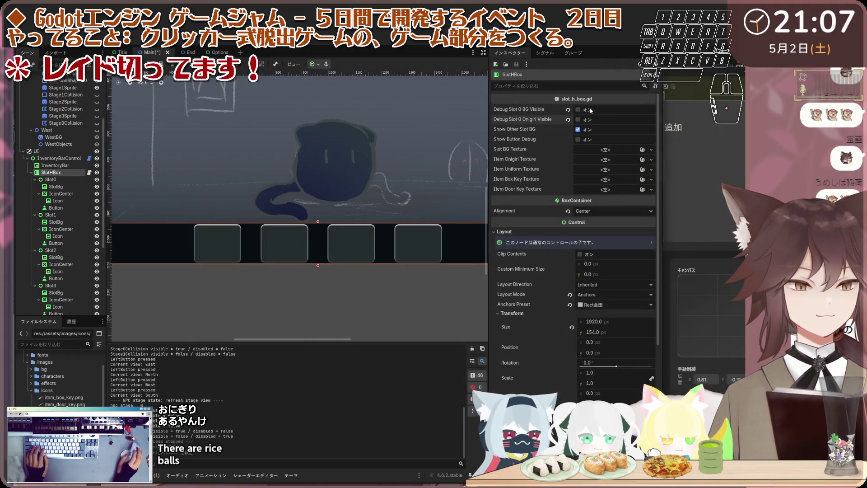
{"action": "left_click", "coordinate": [608, 46]}
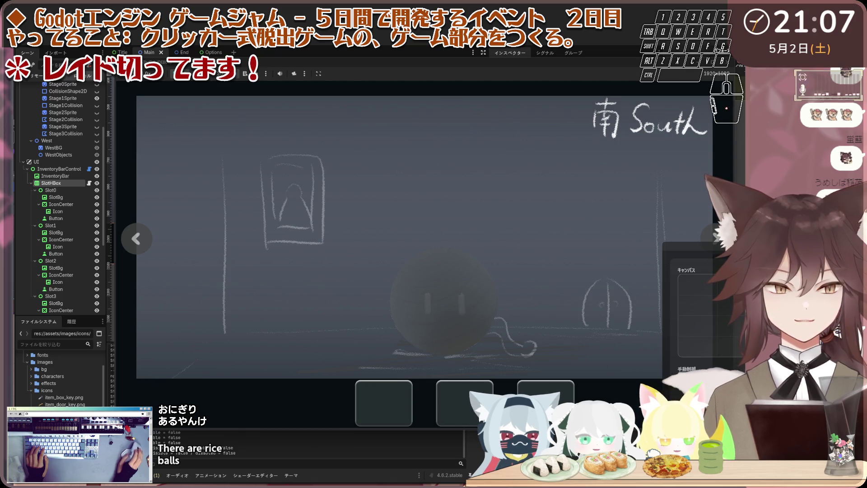
{"action": "left_click", "coordinate": [596, 45]}
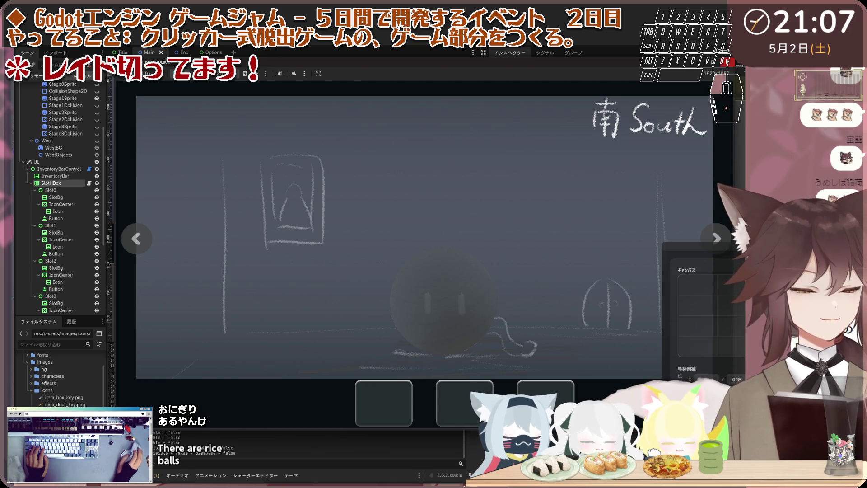
Re-enable Debug Slot 0 Onigiri Visible and BG after a second test run, then open inventory_bar_control.gd.
{"action": "left_click", "coordinate": [577, 120]}
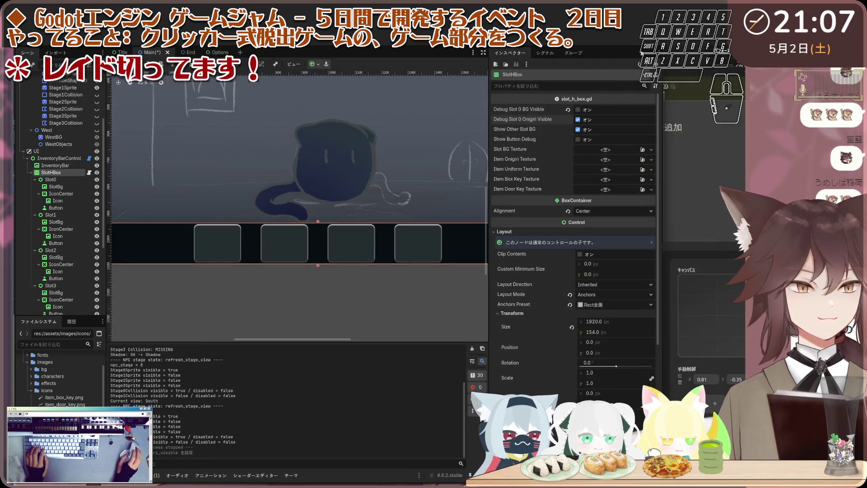
{"action": "left_click", "coordinate": [582, 46]}
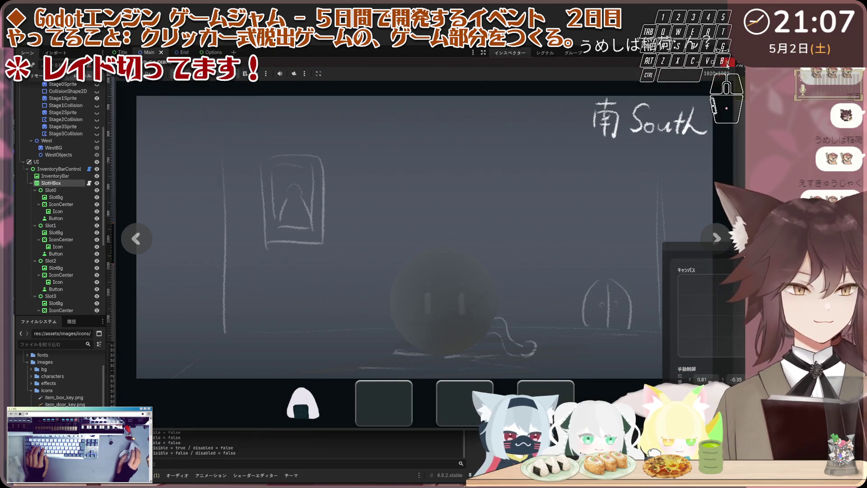
{"action": "left_click", "coordinate": [595, 45]}
{"action": "left_click", "coordinate": [577, 109]}
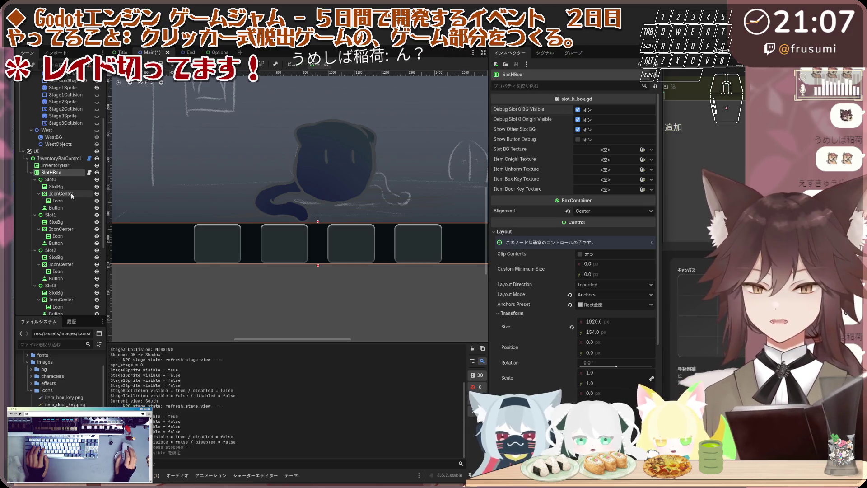
{"action": "left_click", "coordinate": [89, 158]}
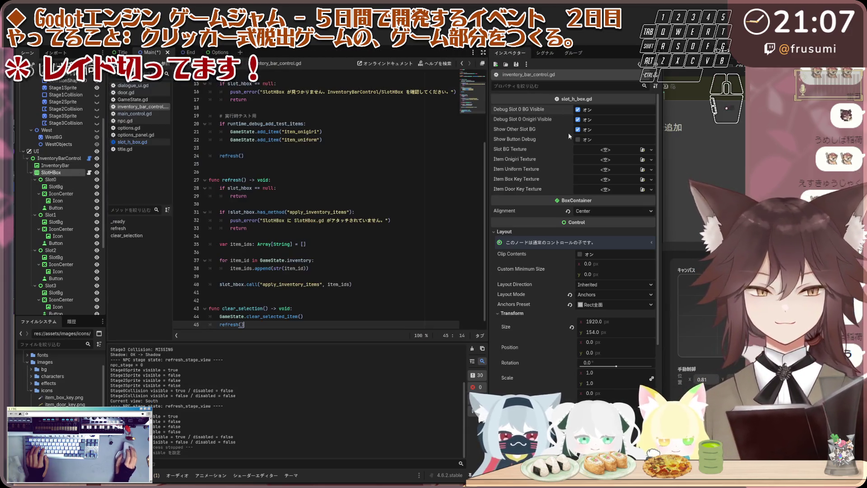
Move between InventoryBarControl and SlotHBox, opening inventory_bar_control.gd and then slot_h_box.gd.
{"action": "left_click", "coordinate": [71, 158]}
{"action": "left_click", "coordinate": [74, 175]}
{"action": "left_click", "coordinate": [89, 159]}
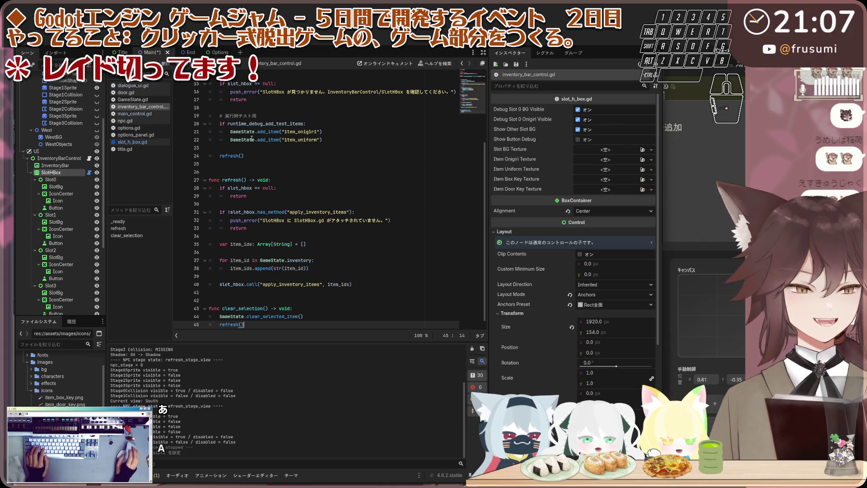
{"action": "left_click", "coordinate": [77, 159]}
{"action": "left_click", "coordinate": [89, 159]}
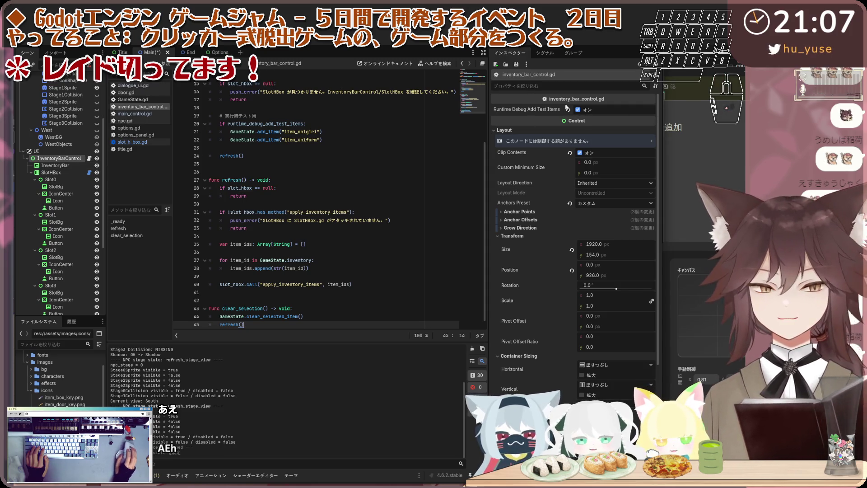
{"action": "left_click", "coordinate": [89, 173]}
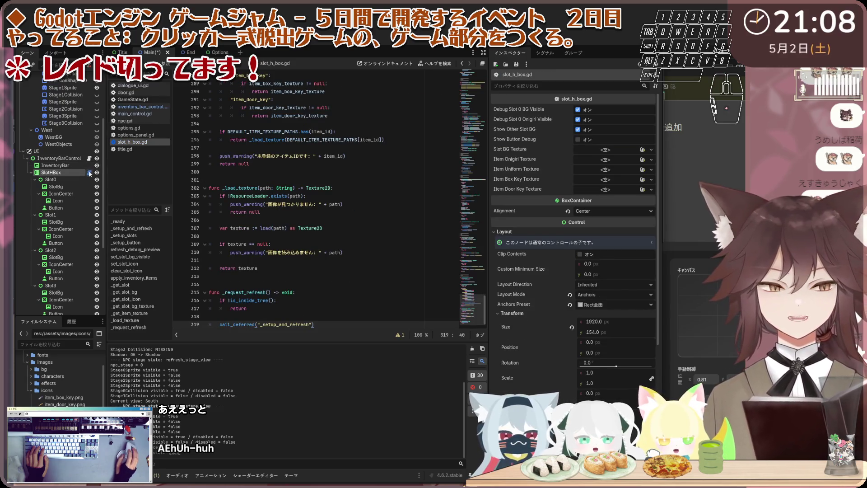
Enable SlotHBox's Show Button Debug and bring up InventoryBarControl's properties.
{"action": "left_click", "coordinate": [579, 139]}
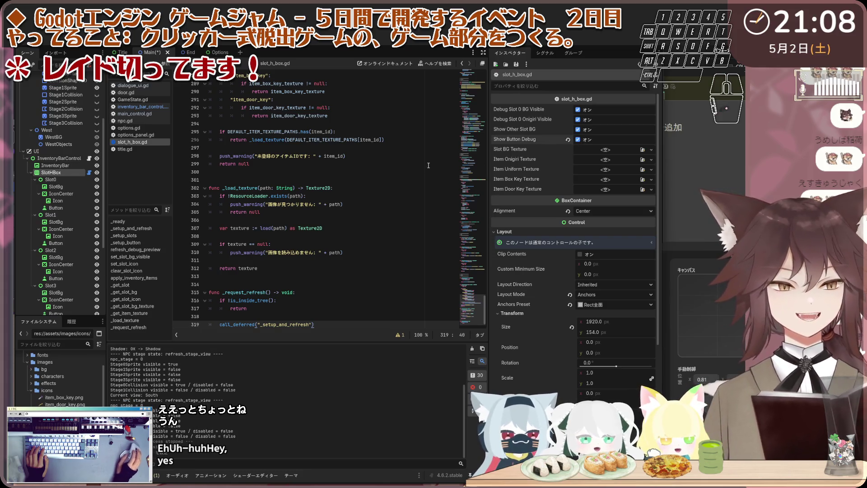
{"action": "left_click", "coordinate": [89, 159]}
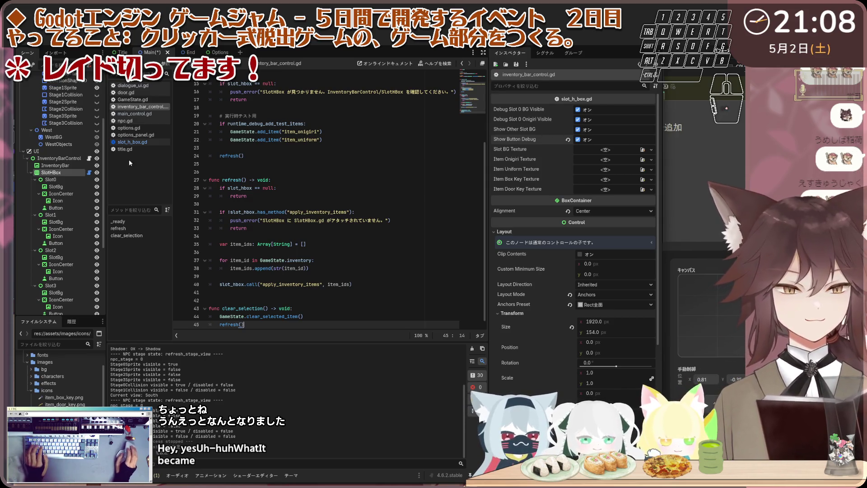
{"action": "left_click", "coordinate": [77, 159]}
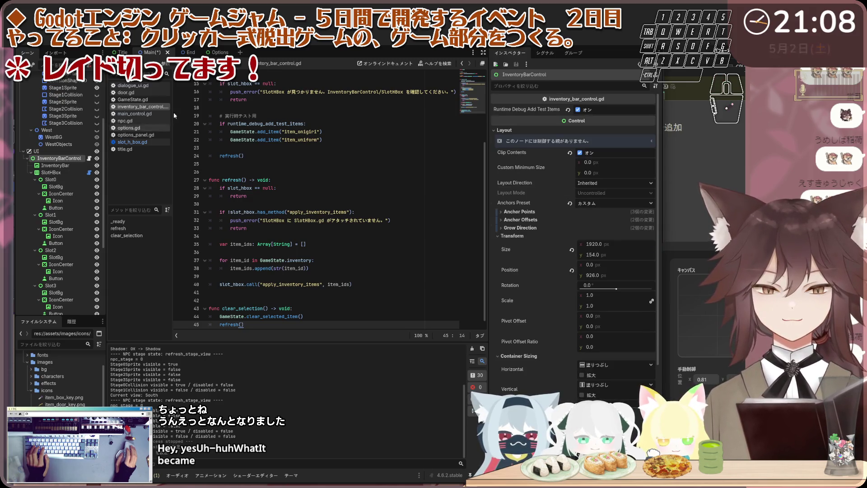
Turn off Runtime Debug Add Test Items on InventoryBarControl and test-run the game.
{"action": "key", "text": "ctrl+F1"}
{"action": "scroll", "coordinate": [334, 209], "scroll_direction": "down", "scroll_amount": 2}
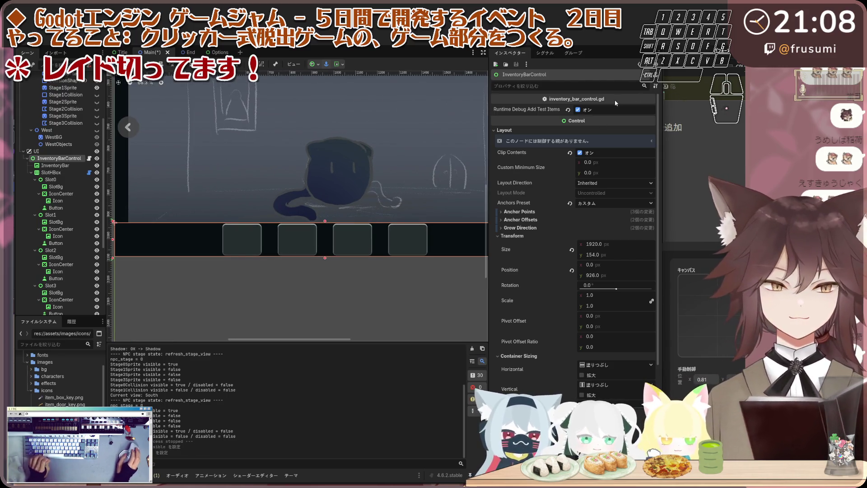
{"action": "left_click", "coordinate": [578, 109]}
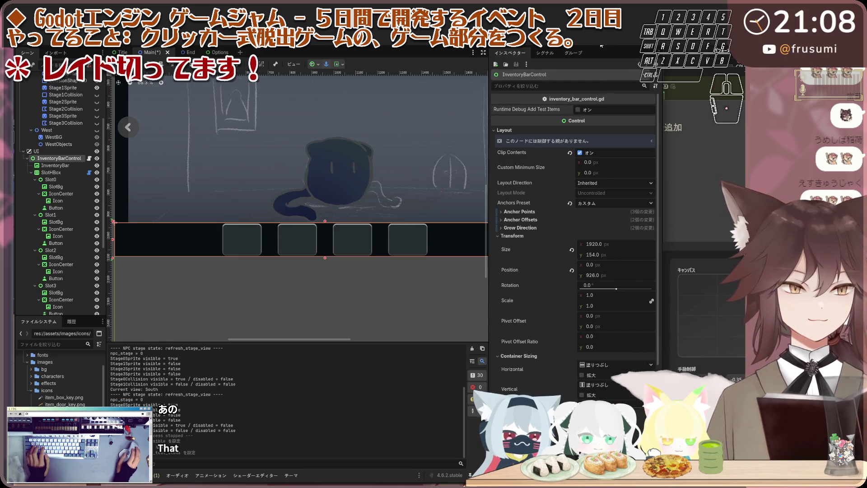
{"action": "key", "text": "F5"}
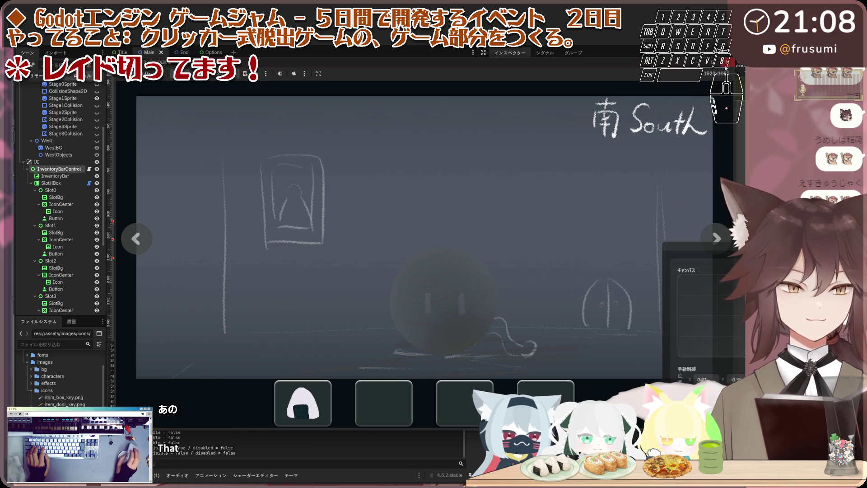
{"action": "key", "text": "F8"}
Re-enable Runtime Debug Add Test Items and view the is_visible shadowing warning in the Debugger.
{"action": "left_click", "coordinate": [577, 110]}
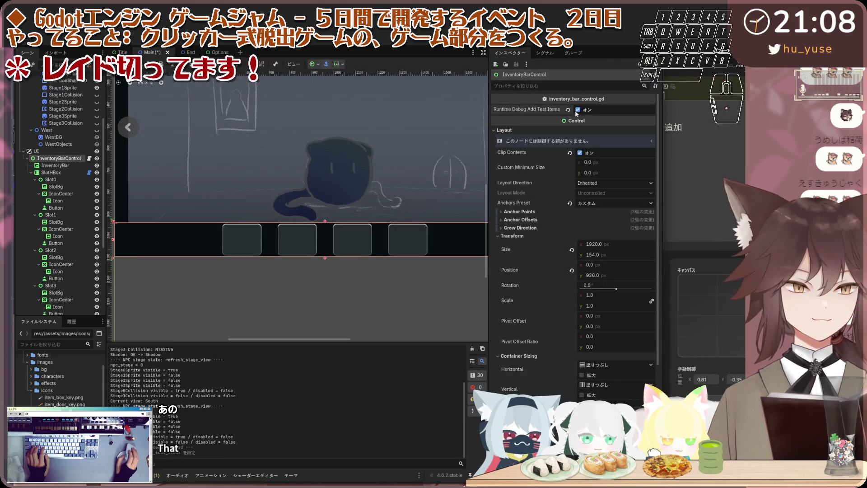
{"action": "scroll", "coordinate": [296, 149], "scroll_direction": "up", "scroll_amount": 2}
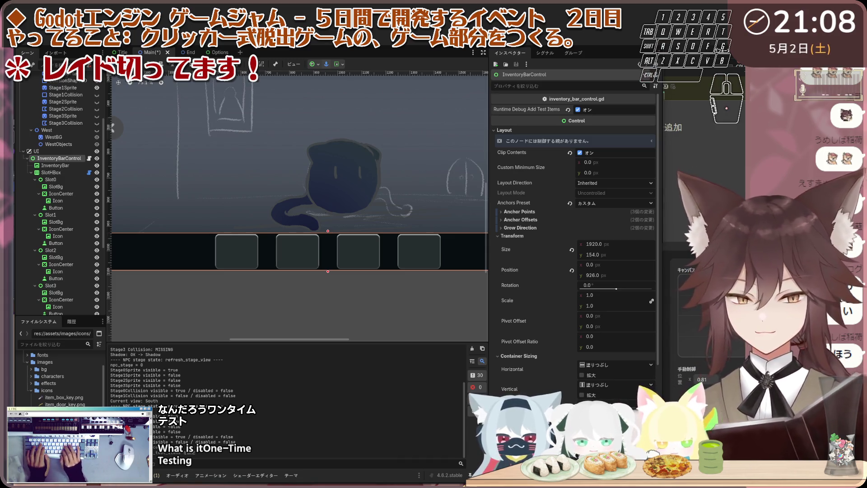
{"action": "left_click", "coordinate": [156, 475]}
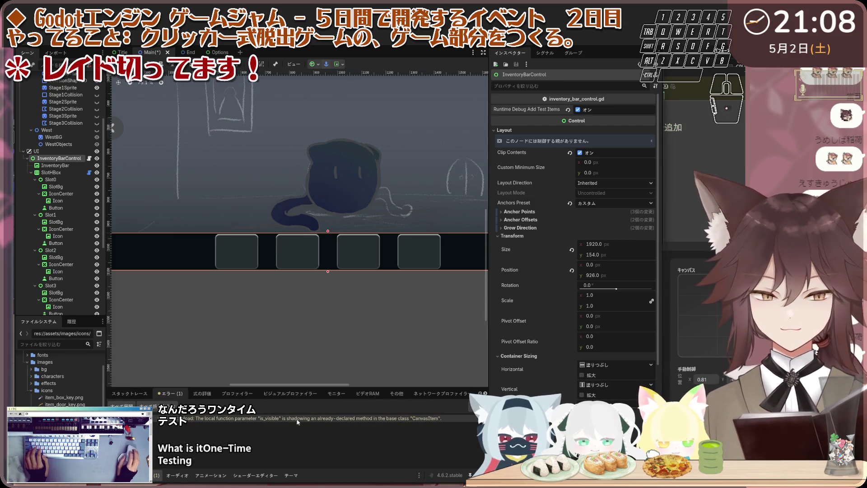
Jump from the warning to slot_h_box.gd line 168, then reopen inventory_bar_control.gd.
{"action": "double_click", "coordinate": [376, 421]}
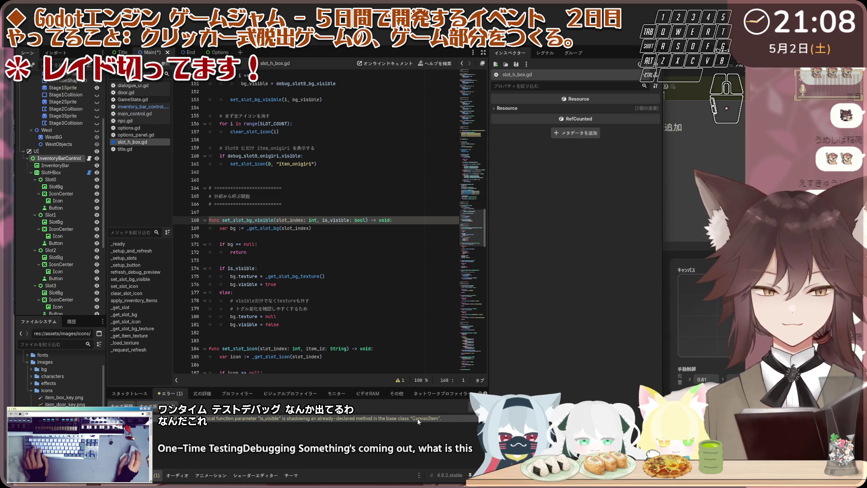
{"action": "left_click", "coordinate": [89, 158]}
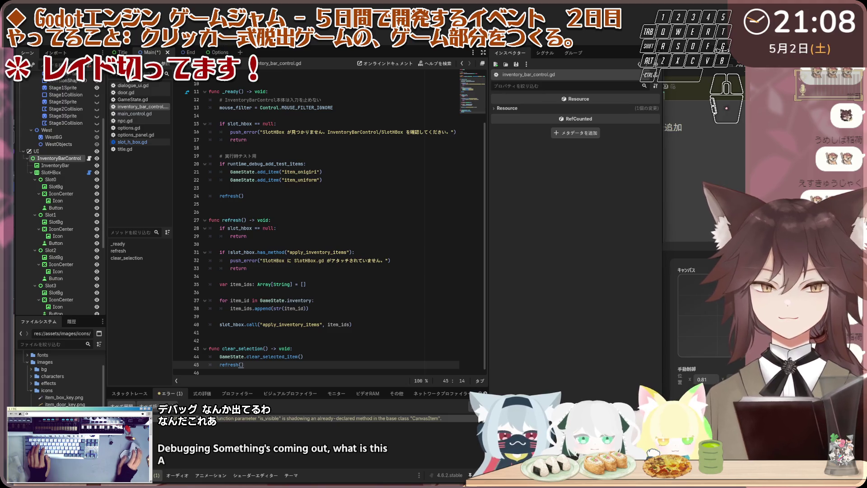
{"action": "left_click", "coordinate": [284, 55]}
{"action": "scroll", "coordinate": [147, 243], "scroll_direction": "down", "scroll_amount": 2}
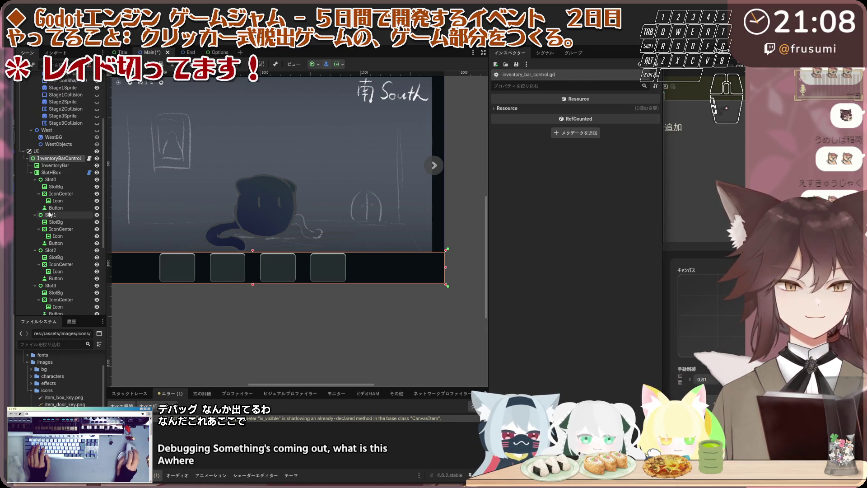
{"action": "left_click", "coordinate": [77, 159]}
{"action": "left_click", "coordinate": [88, 159]}
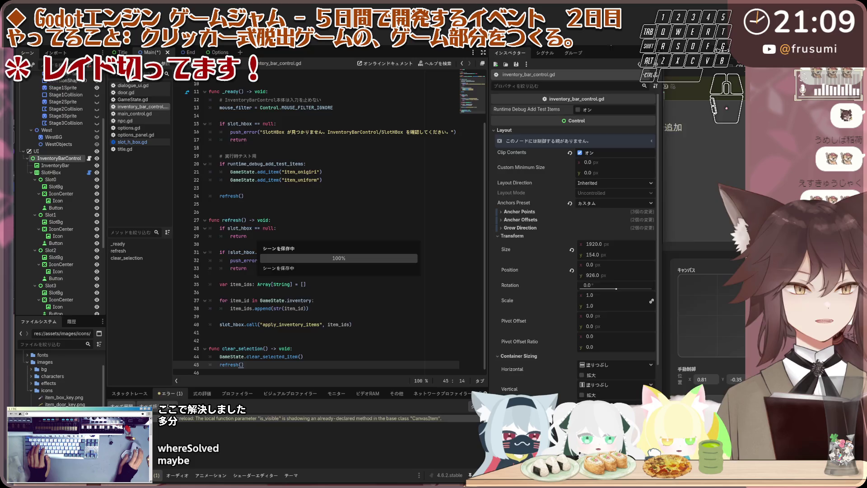
Run and stop the game twice, then return to slot_h_box.gd at set_slot_bg_visible.
{"action": "key", "text": "F5"}
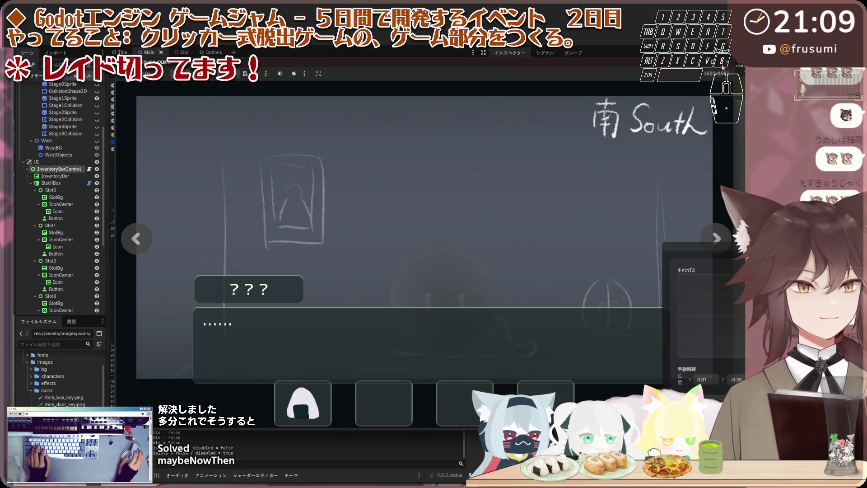
{"action": "key", "text": "F8"}
{"action": "key", "text": "F5"}
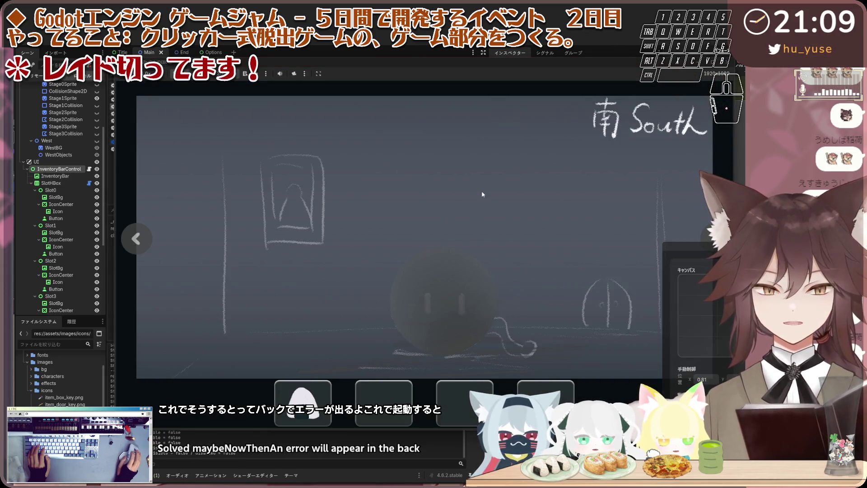
{"action": "key", "text": "F8"}
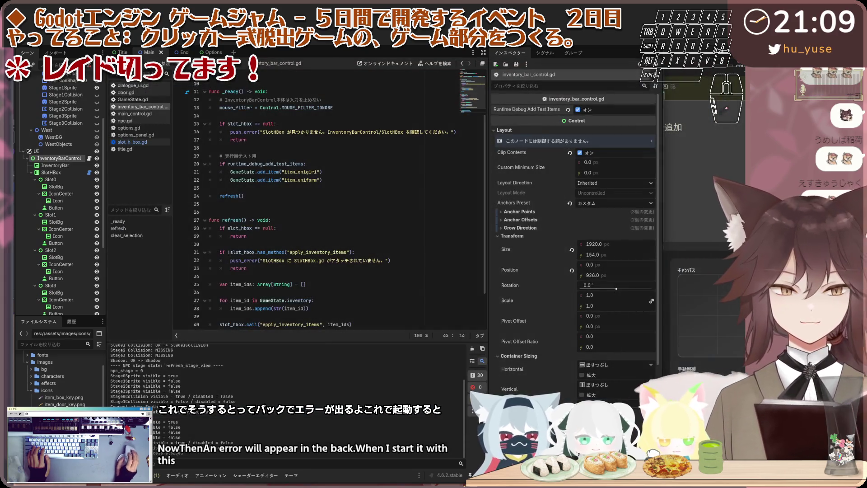
{"action": "left_click", "coordinate": [253, 411]}
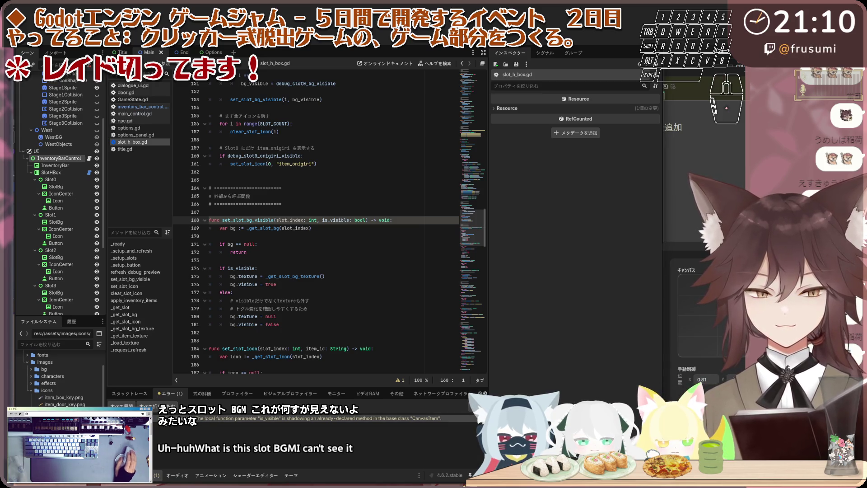
Expand the SHADOWED_VARIABLE_BASE_CLASS warning and select the set_slot_bg_visible body at line 168.
{"action": "left_click", "coordinate": [180, 419]}
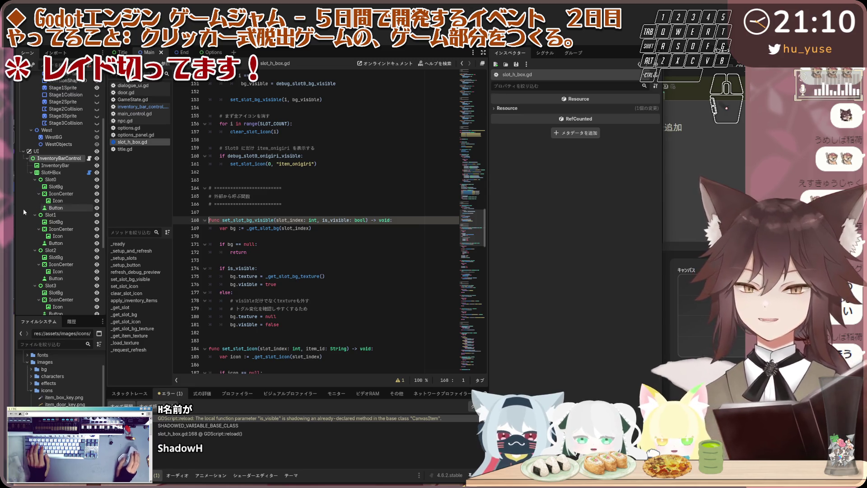
{"action": "scroll", "coordinate": [75, 177], "scroll_direction": "down", "scroll_amount": 5}
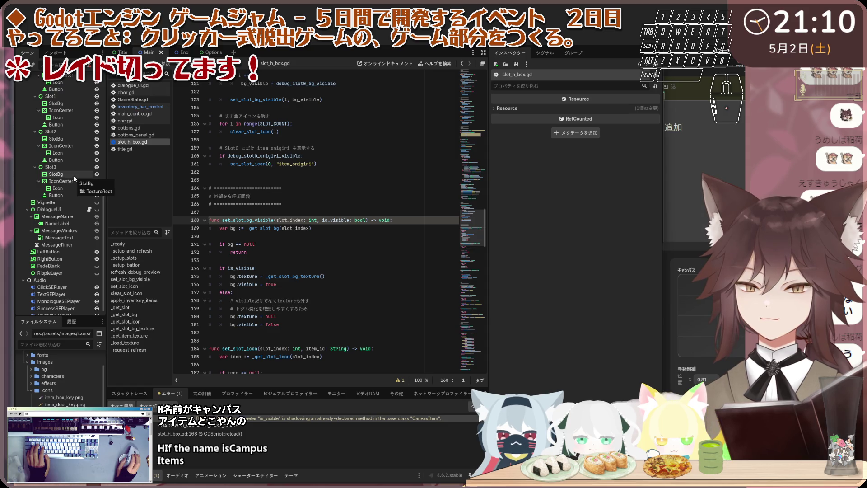
{"action": "scroll", "coordinate": [75, 179], "scroll_direction": "up", "scroll_amount": 4}
{"action": "scroll", "coordinate": [74, 178], "scroll_direction": "up", "scroll_amount": 1}
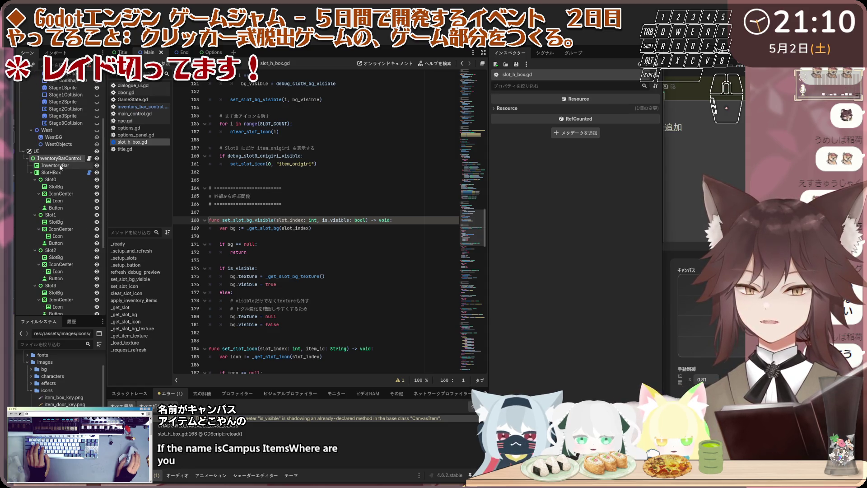
{"action": "scroll", "coordinate": [50, 178], "scroll_direction": "up", "scroll_amount": 3}
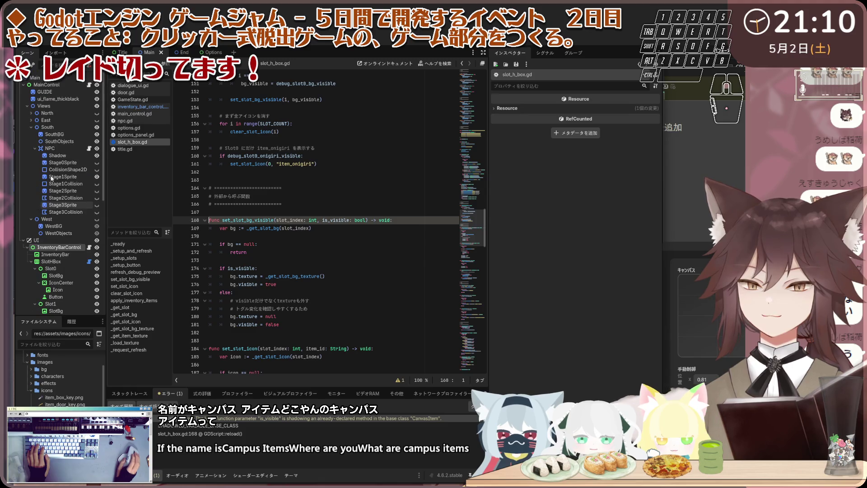
{"action": "scroll", "coordinate": [51, 177], "scroll_direction": "down", "scroll_amount": 3}
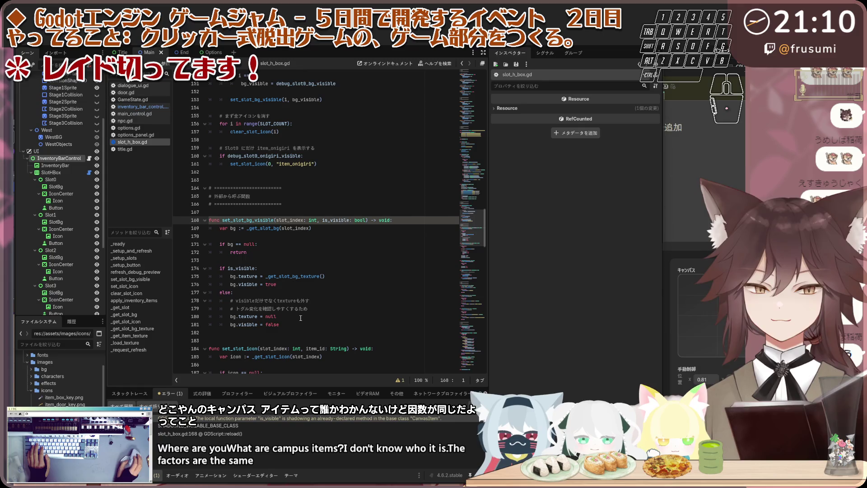
{"action": "left_click_drag", "start_coordinate": [312, 318], "coordinate": [210, 228]}
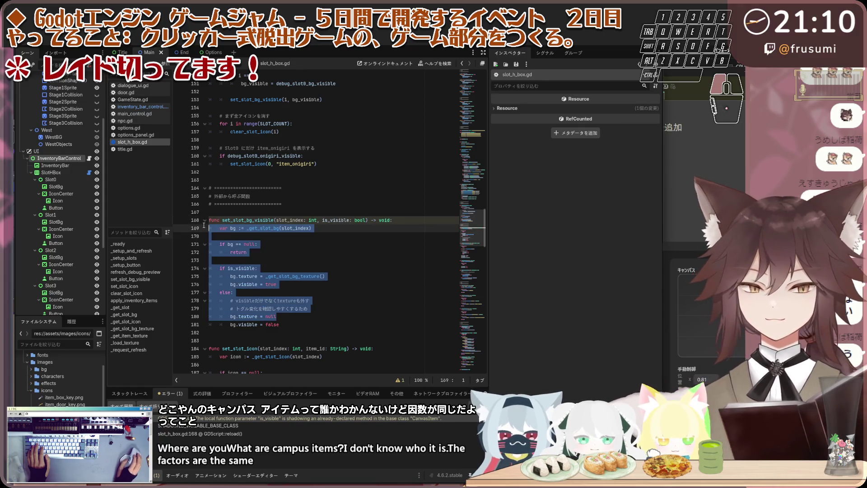
Replace set_slot_bg_visible with the should_show version and launch the game.
{"action": "mouse_move", "coordinate": [280, 324]}
{"action": "left_mouse_down"}
{"action": "mouse_move", "coordinate": [212, 243]}
{"action": "mouse_move", "coordinate": [206, 220]}
{"action": "left_mouse_up"}
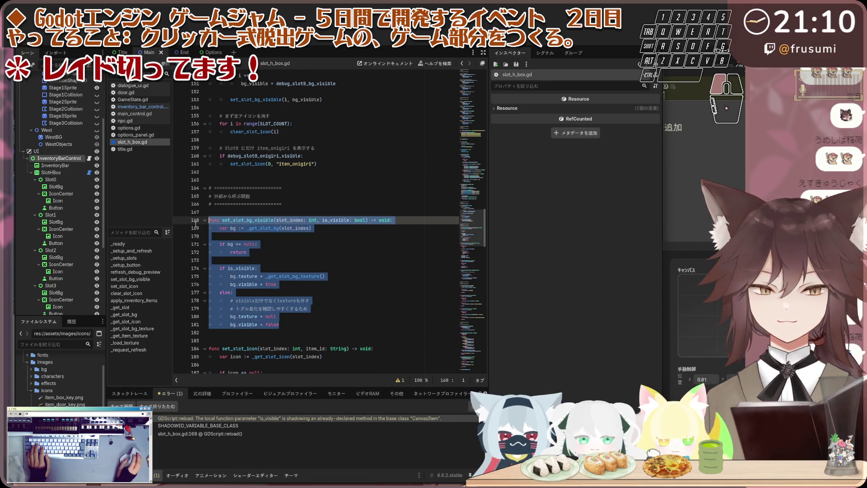
{"action": "type", "text": "func set_slot_bg_visible(slot_index: int, should_show: bool) -> void: \tvar bg := _get_slot_bg(slot_index)  \tif bg == null: \t\treturn  \tif should_show: \t\tbg.texture = _get_slot_bg_texture() \t\tbg.visible = true \telse: \t\t# visibleだけでなくtextureも外す \t\t# トグル変化を確認しやすくするため \t\tbg.texture = null \t\tbg.visible = false"}
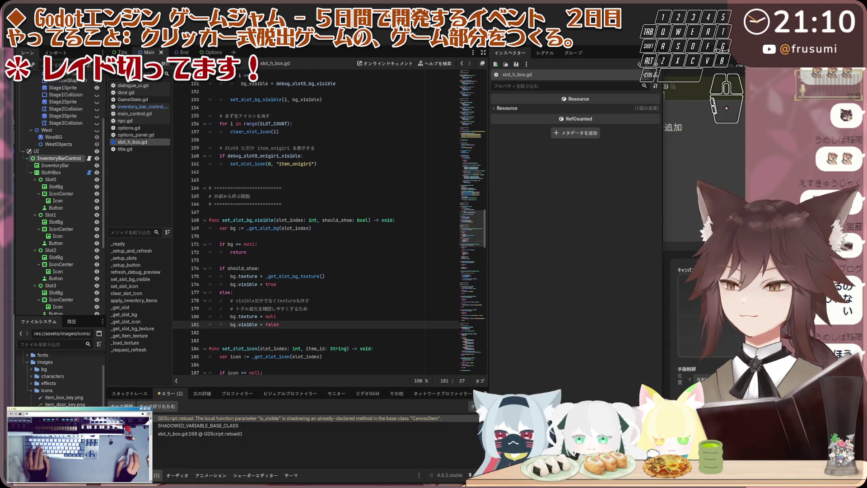
{"action": "key", "text": "F5"}
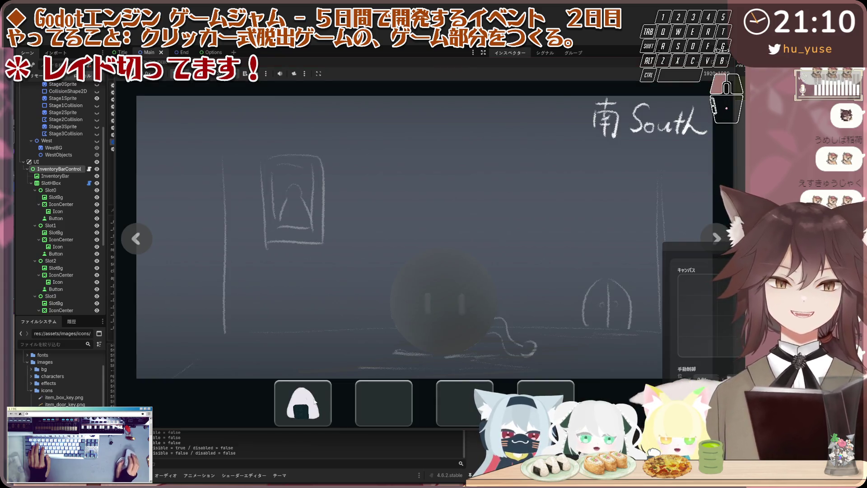
Talk through the ball creature's dialogue, move to the East room, stop, and select SlotHBox.
{"action": "left_click", "coordinate": [452, 330]}
{"action": "left_click", "coordinate": [453, 330]}
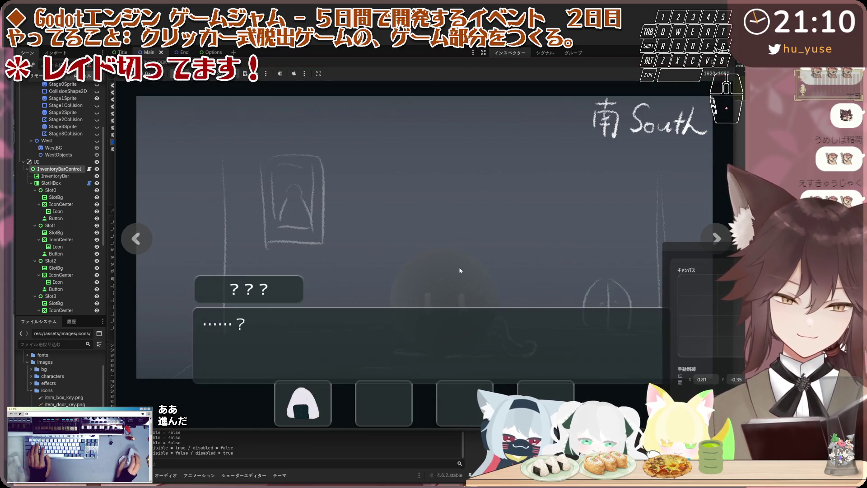
{"action": "left_click", "coordinate": [351, 262]}
{"action": "left_click", "coordinate": [140, 241]}
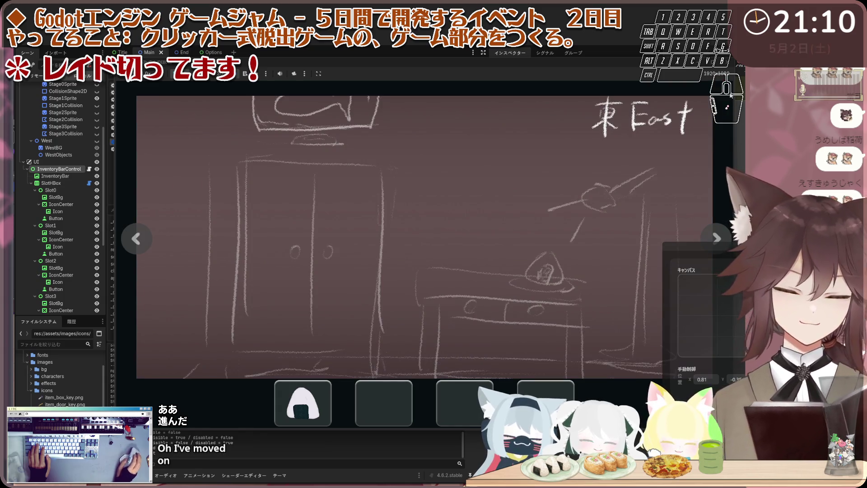
{"action": "key", "text": "F8"}
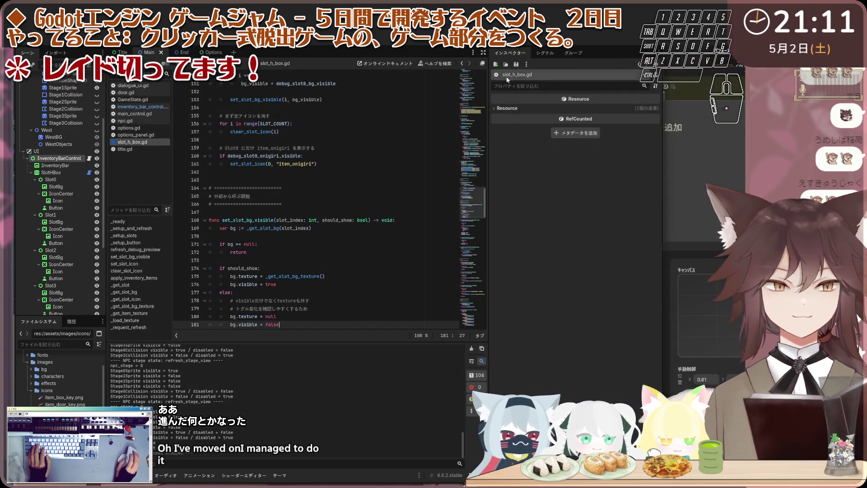
{"action": "left_click", "coordinate": [70, 172]}
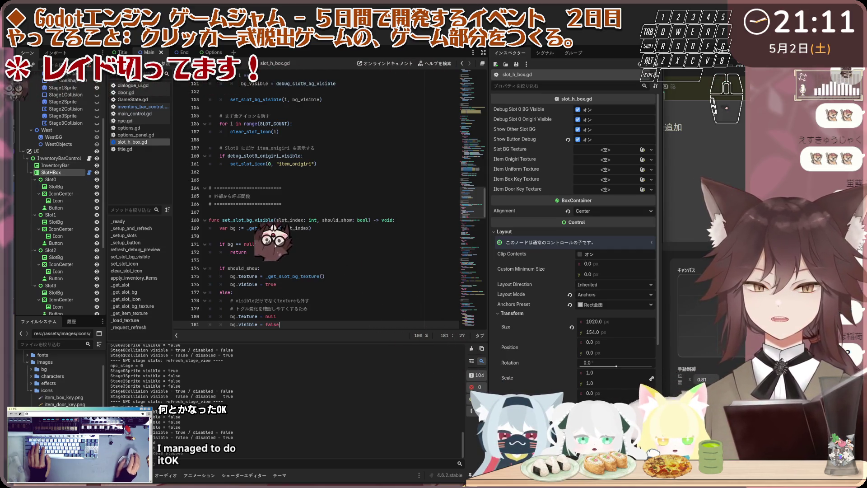
Select InventoryBarControl and rerun the game to check the onigiri icon in slot 0.
{"action": "scroll", "coordinate": [312, 245], "scroll_direction": "down", "scroll_amount": 2}
{"action": "left_click", "coordinate": [77, 158]}
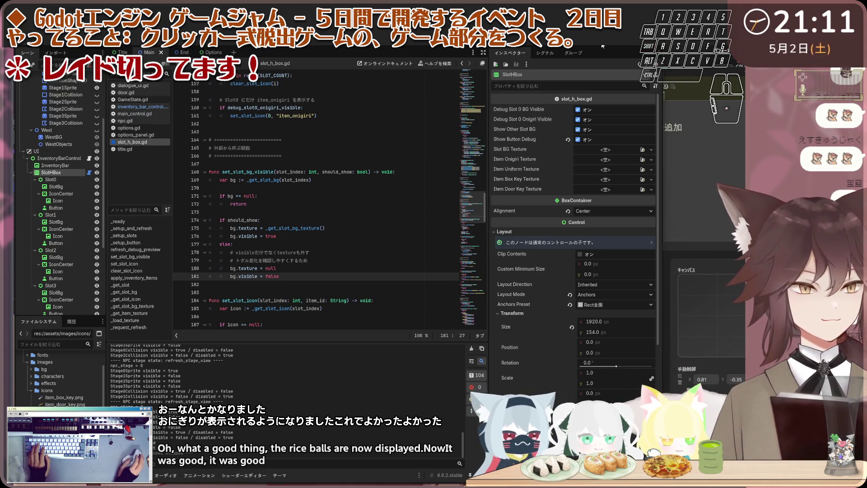
{"action": "left_click", "coordinate": [555, 48]}
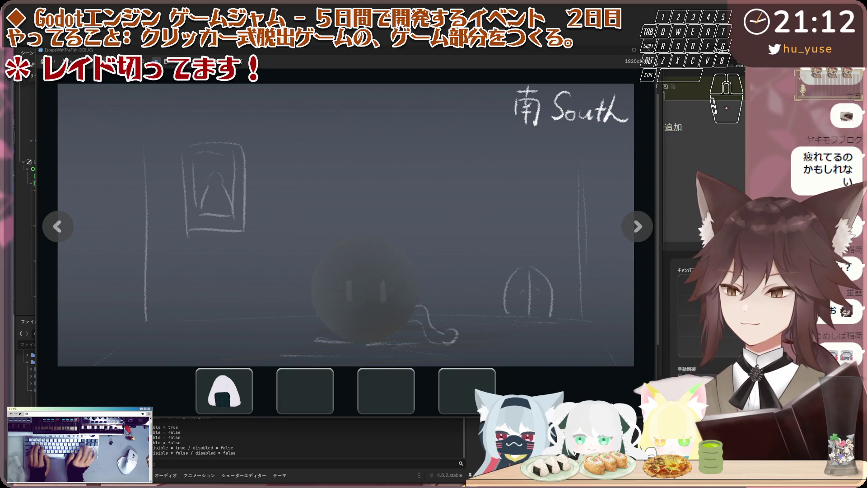
Enter some keystrokes, then close the running game window with Alt+F4 to stop play-testing.
{"action": "key", "text": "z"}
{"action": "key", "text": "shift+s"}
{"action": "type", "text": "set"}
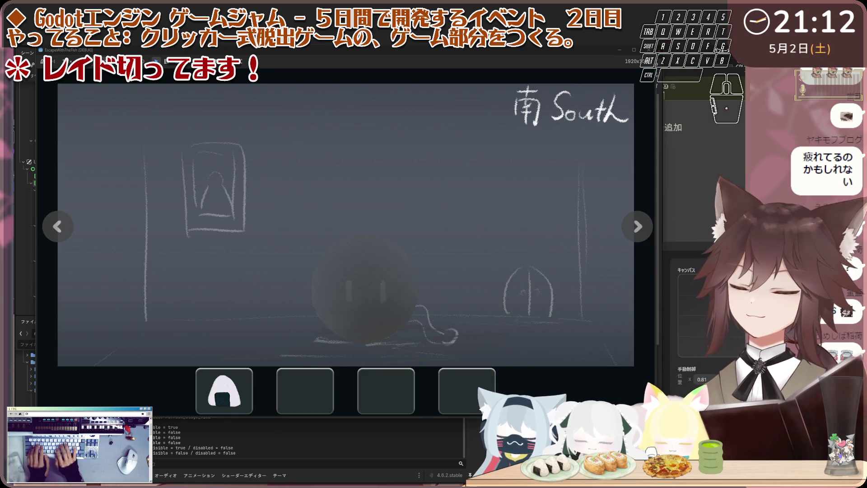
{"action": "type", "text": " s"}
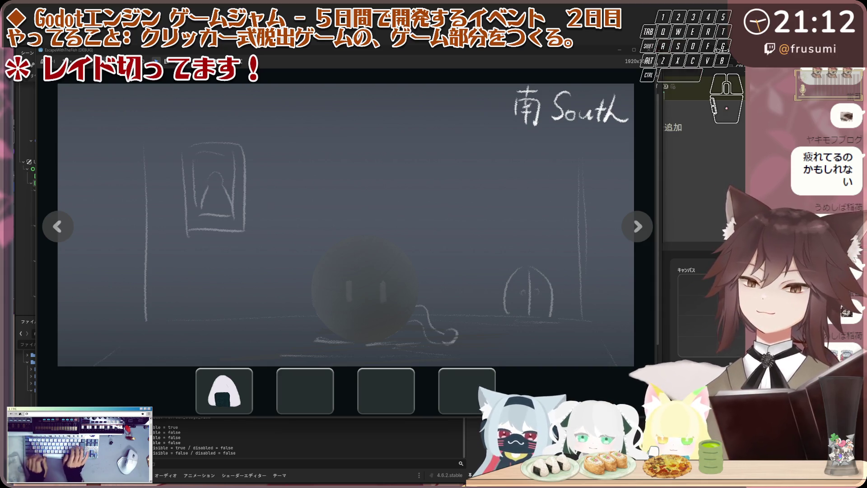
{"action": "key", "text": "e"}
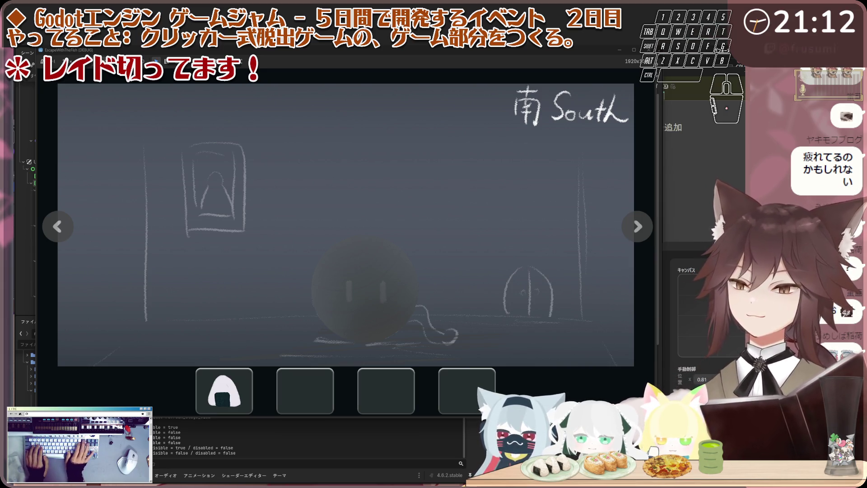
{"action": "key", "text": "space"}
{"action": "key", "text": "a"}
{"action": "key", "text": "e"}
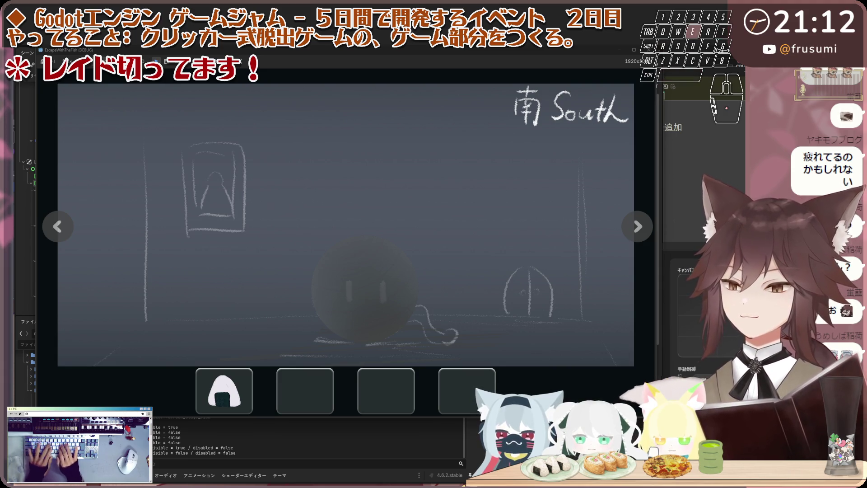
{"action": "key", "text": "s"}
{"action": "key", "text": "r"}
{"action": "key", "text": "t"}
{"action": "key", "text": "space"}
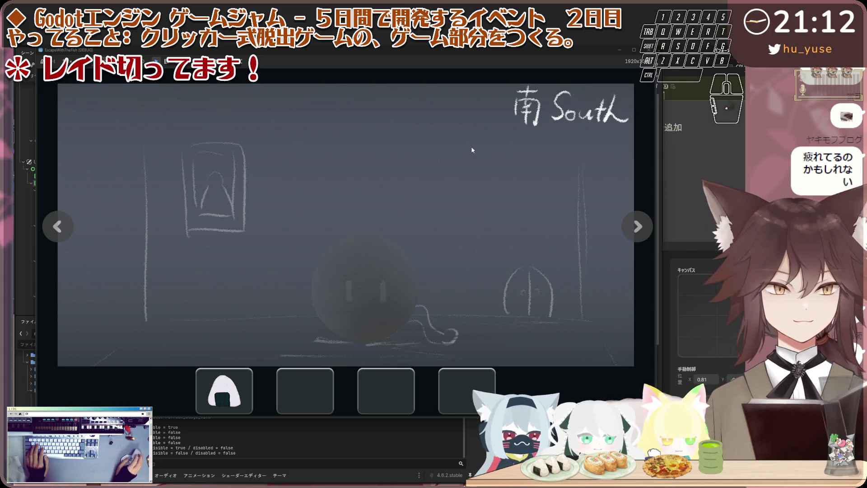
{"action": "key", "text": "alt+F4"}
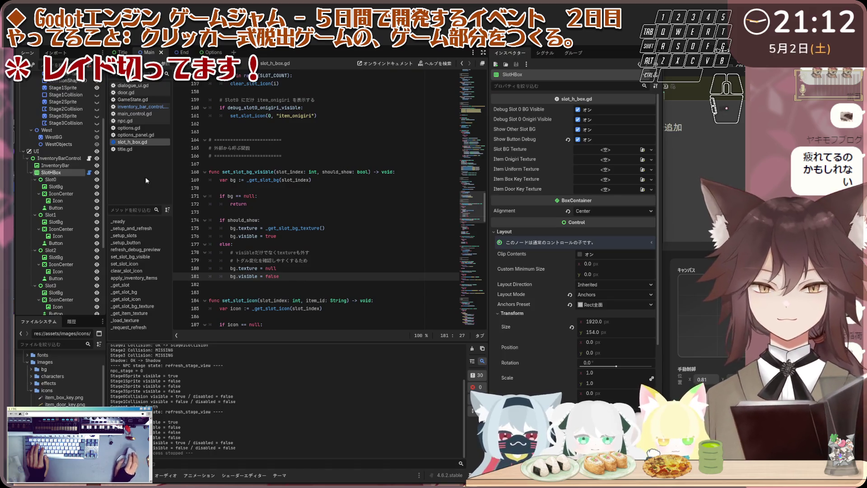
Copy the SlotBg node name under Slot0 in the Scene dock, leaving it unchanged.
{"action": "double_click", "coordinate": [57, 186]}
{"action": "key", "text": "ctrl+c"}
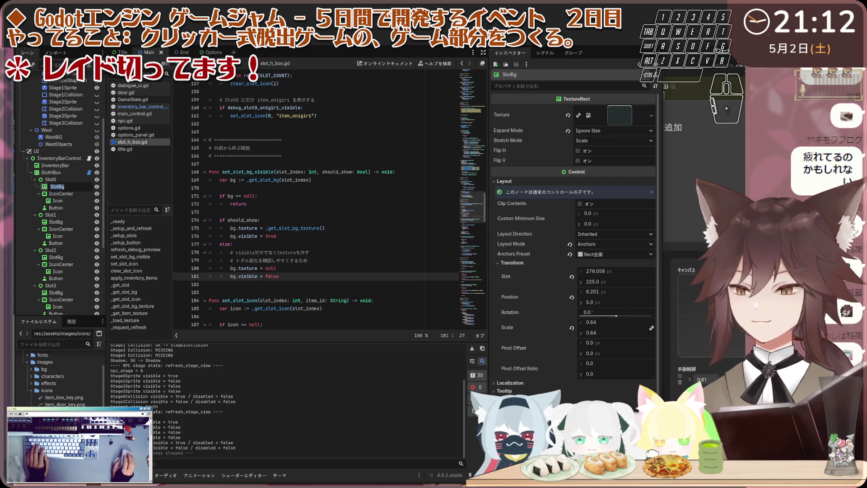
{"action": "left_click", "coordinate": [77, 186]}
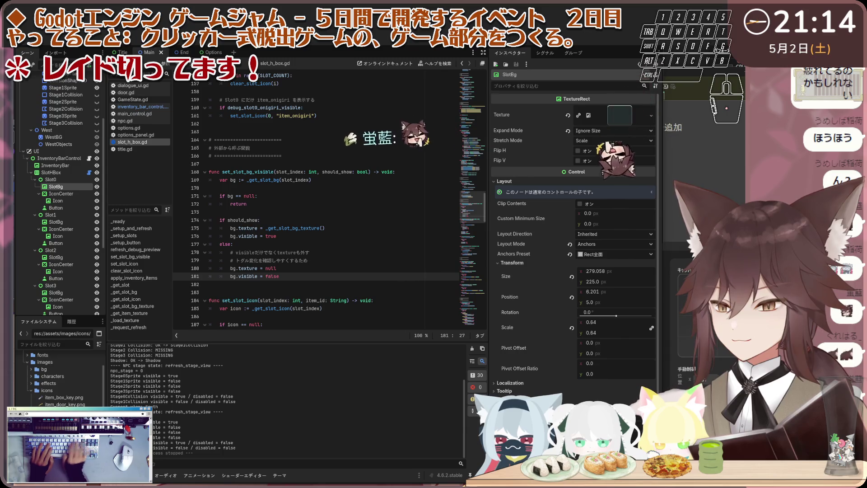
Enter a few keystrokes, then select InventoryBarControl to show its properties.
{"action": "key", "text": "a"}
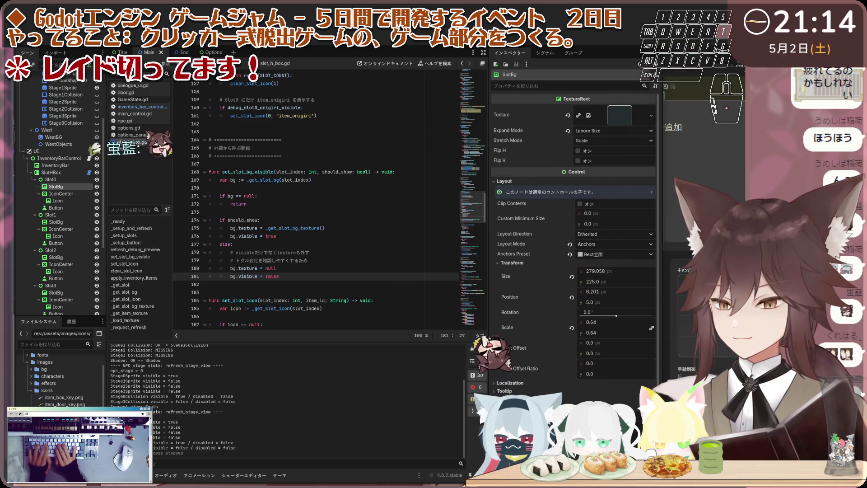
{"action": "key", "text": "space"}
{"action": "key", "text": "s"}
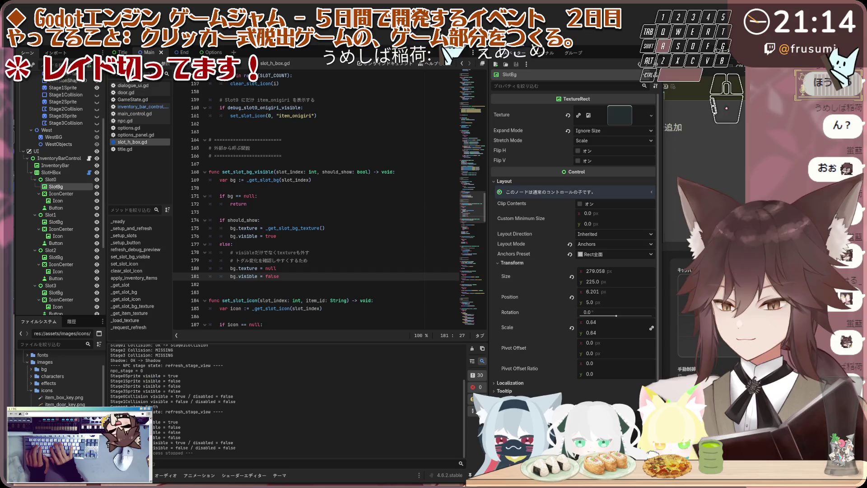
{"action": "key", "text": "t"}
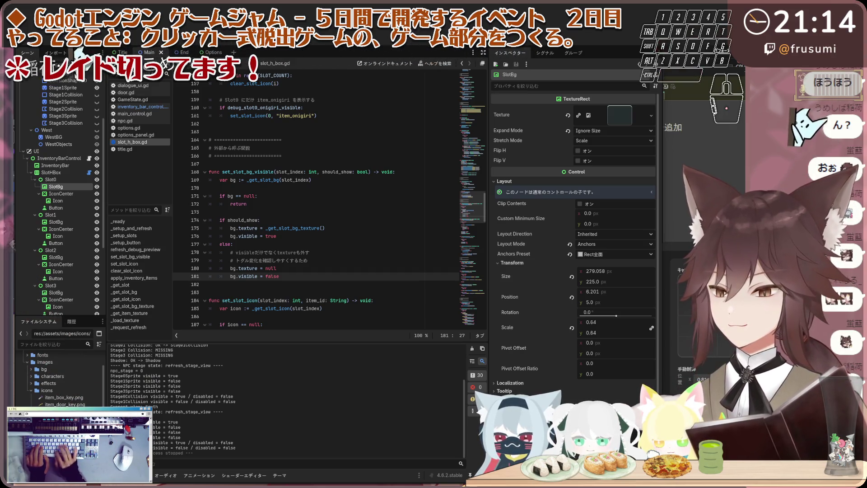
{"action": "key", "text": "g"}
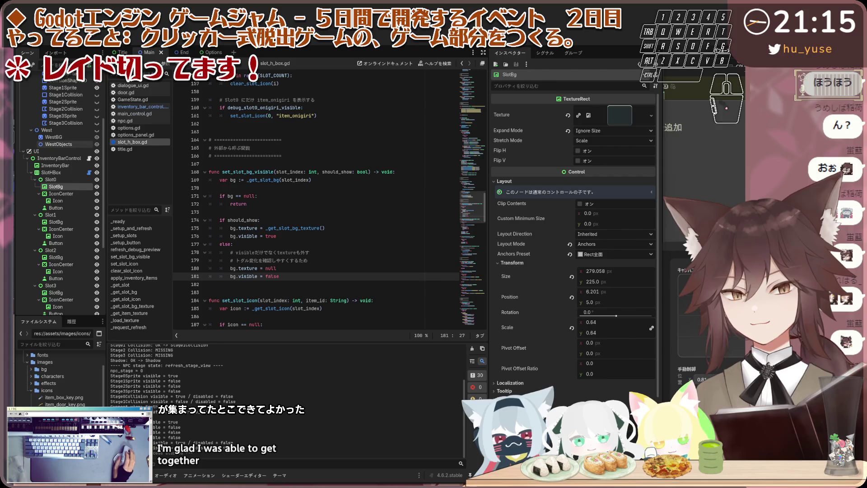
{"action": "left_click", "coordinate": [59, 158]}
In the 2D view, hide and reshow SlotBg and then the whole Slot0 using their eye icons.
{"action": "key", "text": "ctrl+F1"}
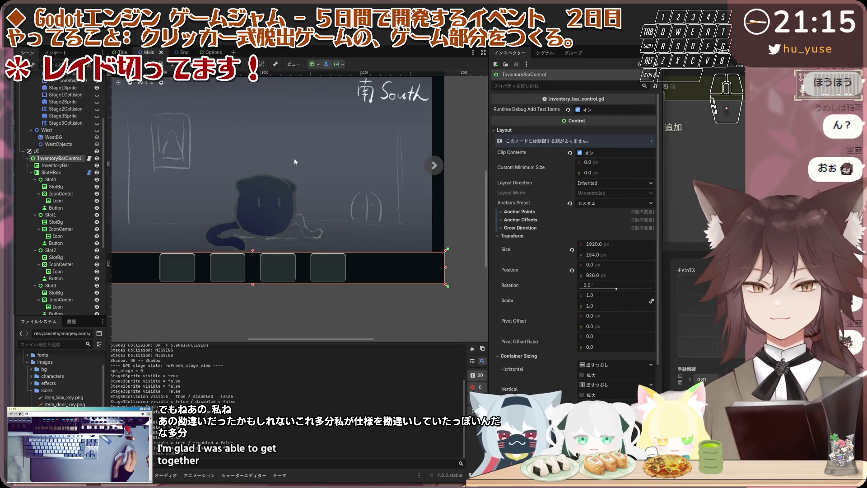
{"action": "scroll", "coordinate": [219, 214], "scroll_direction": "up", "scroll_amount": 3}
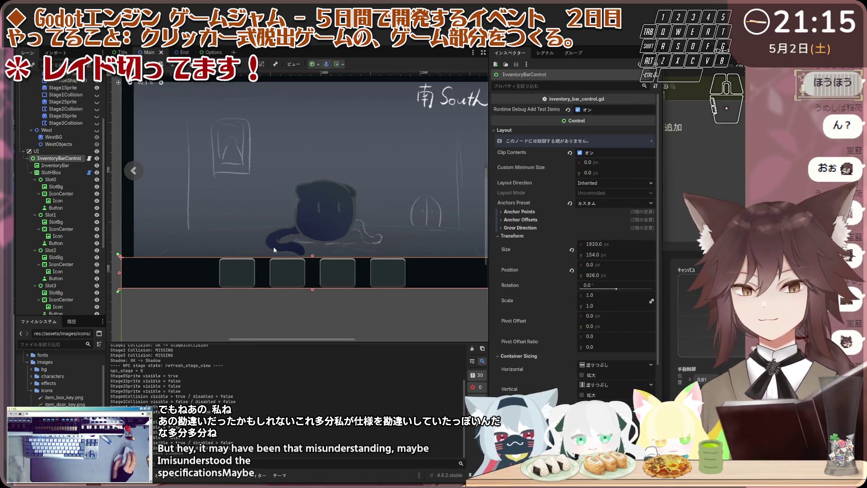
{"action": "scroll", "coordinate": [217, 244], "scroll_direction": "up", "scroll_amount": 1}
{"action": "scroll", "coordinate": [215, 279], "scroll_direction": "up", "scroll_amount": 1}
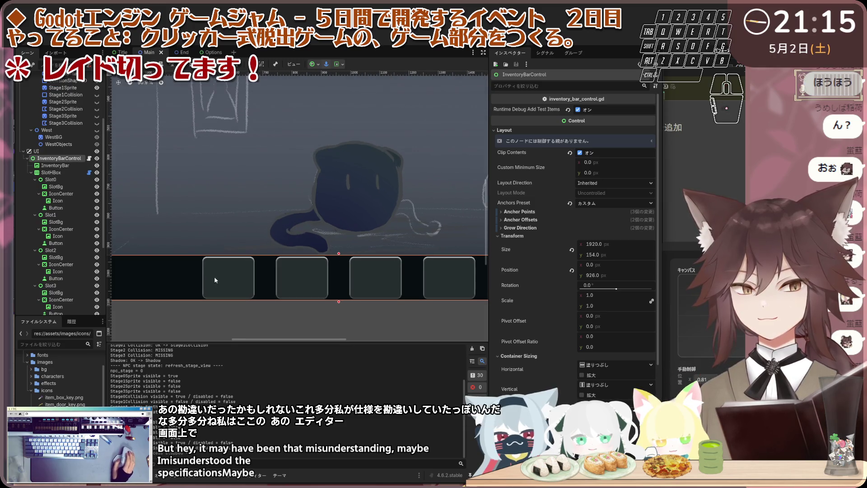
{"action": "left_click", "coordinate": [96, 186]}
{"action": "left_click", "coordinate": [97, 187]}
{"action": "left_click", "coordinate": [97, 186]}
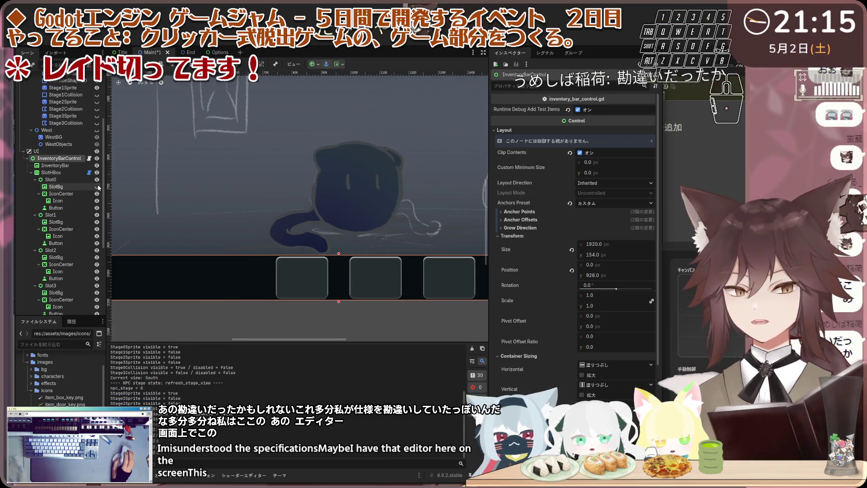
{"action": "left_click", "coordinate": [97, 187]}
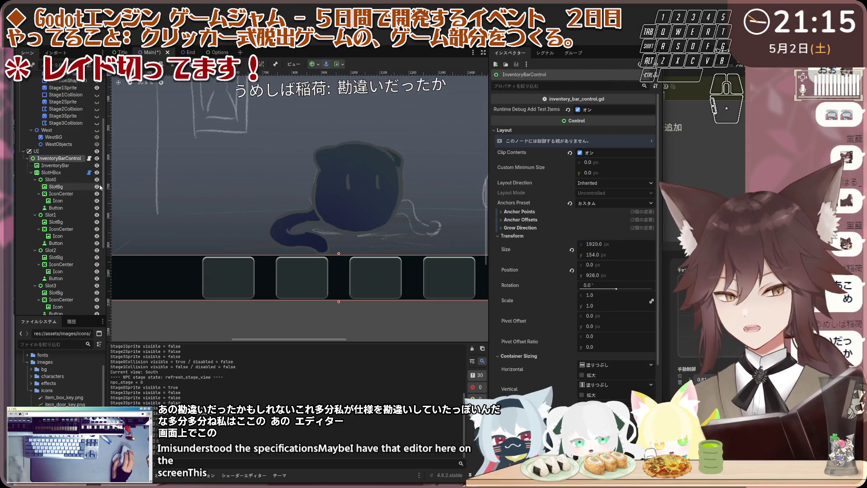
{"action": "left_click", "coordinate": [98, 181]}
{"action": "left_click", "coordinate": [98, 180]}
{"action": "left_click", "coordinate": [98, 181]}
{"action": "left_click", "coordinate": [97, 182]}
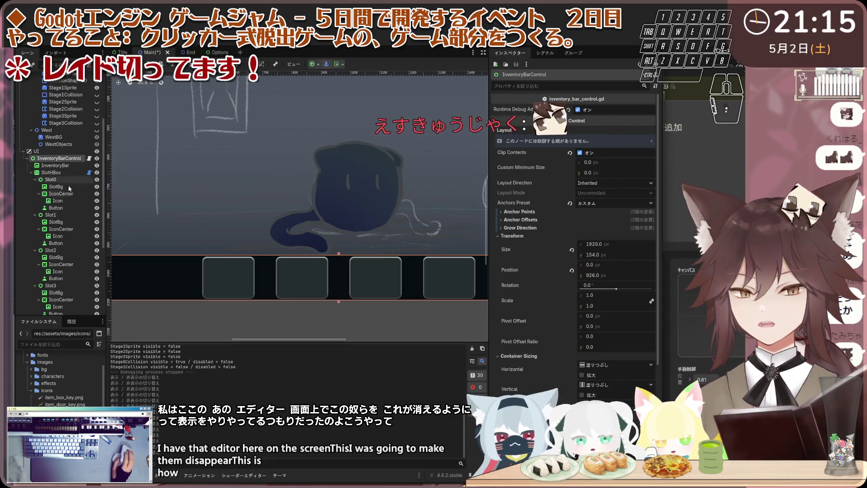
Toggle SlotBg's visibility back on and open slot_h_box.gd from SlotHBox.
{"action": "left_click", "coordinate": [97, 187]}
{"action": "left_click", "coordinate": [97, 187]}
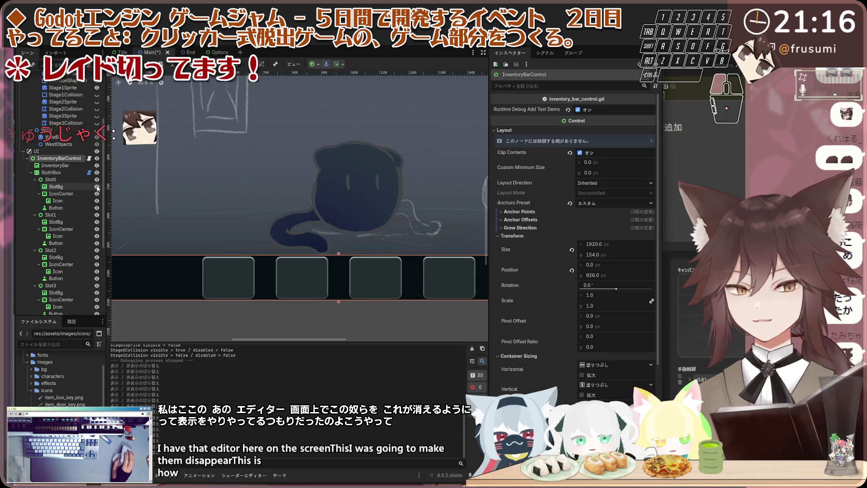
{"action": "left_click", "coordinate": [97, 187]}
{"action": "left_click", "coordinate": [97, 186]}
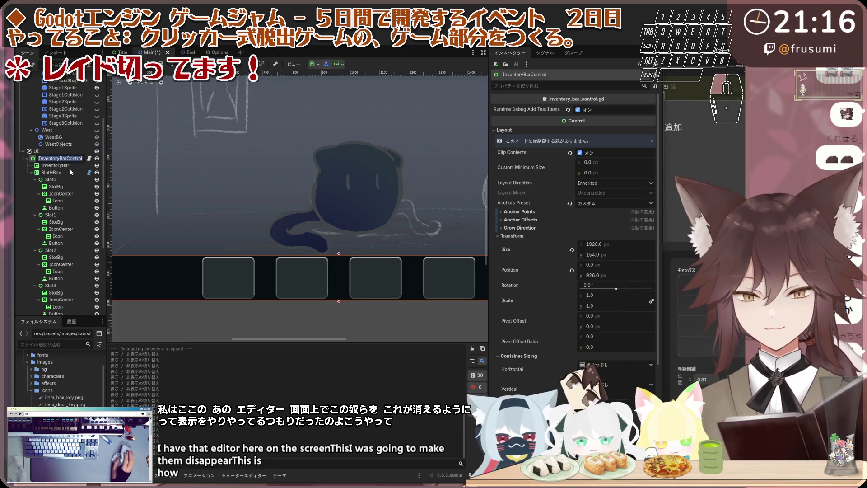
{"action": "left_click", "coordinate": [89, 172]}
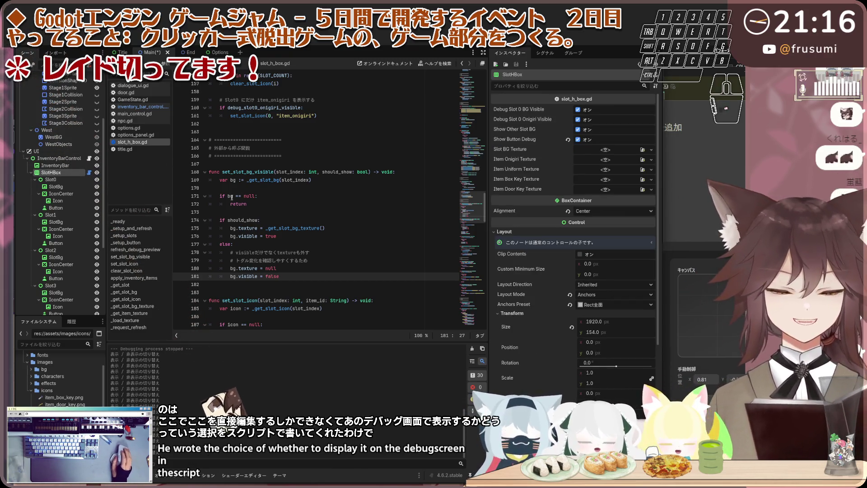
{"action": "key", "text": "ctrl+F1"}
{"action": "scroll", "coordinate": [213, 269], "scroll_direction": "down", "scroll_amount": 3}
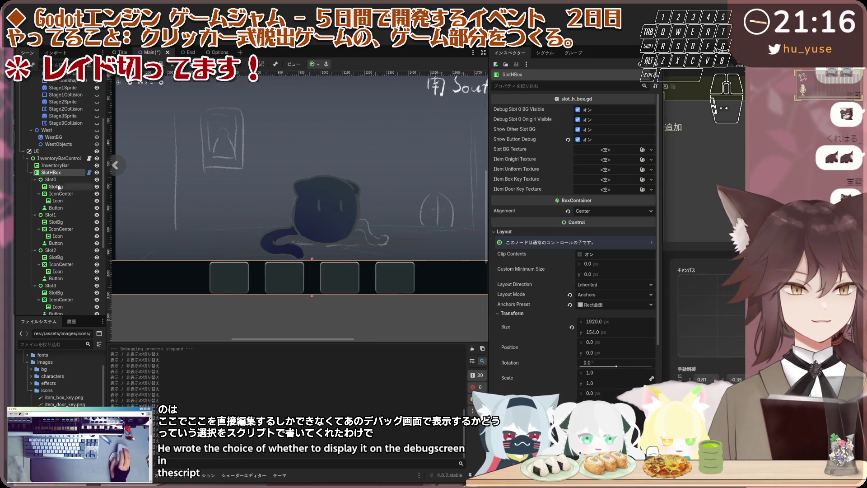
{"action": "left_click", "coordinate": [58, 158]}
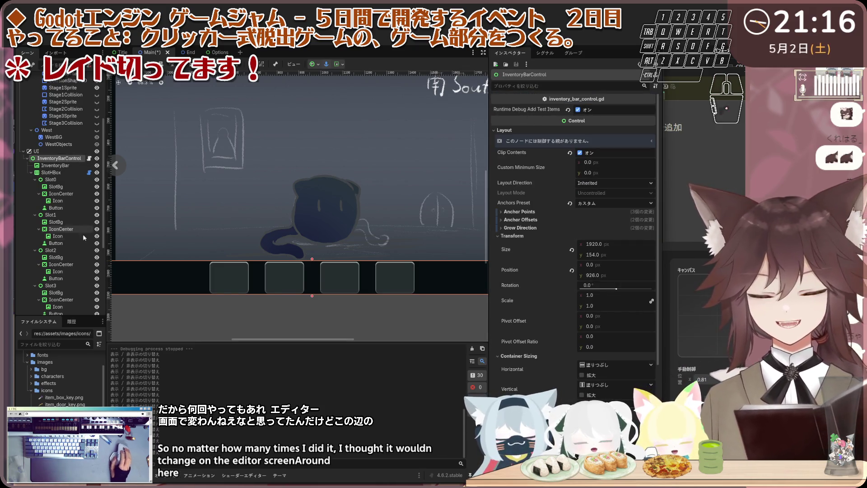
{"action": "left_click", "coordinate": [68, 173]}
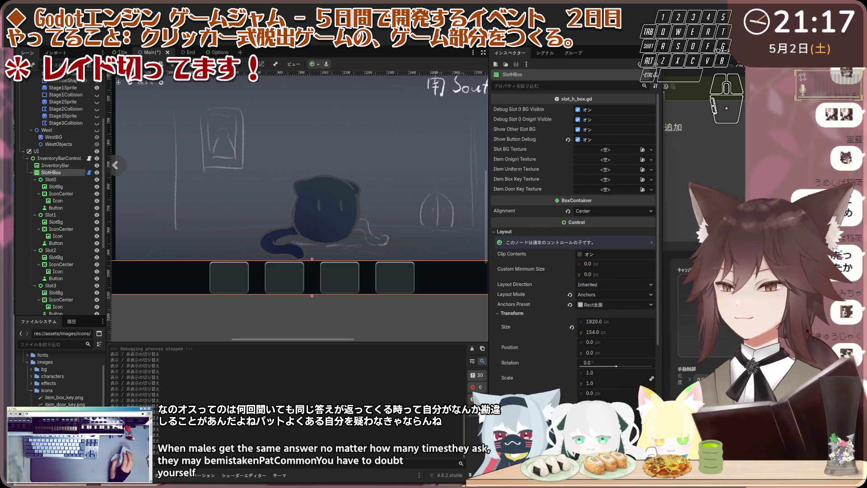
{"action": "left_click", "coordinate": [89, 173]}
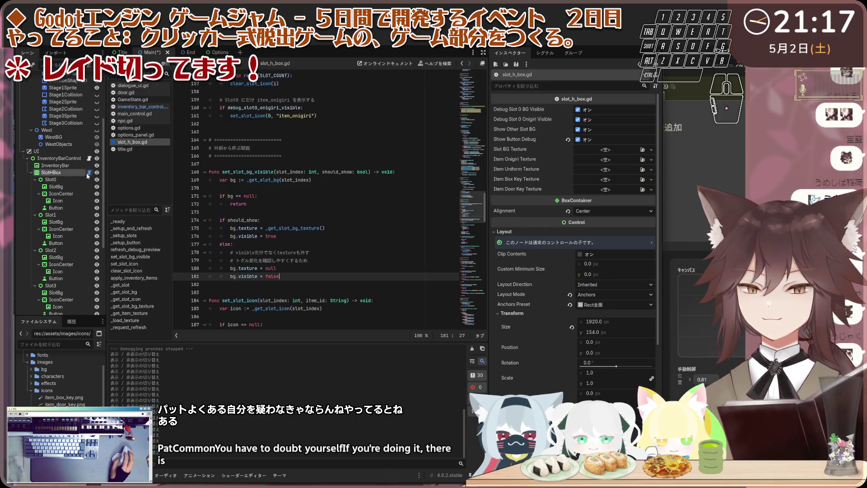
Replace all of slot_h_box.gd with the new highlighting and slot-press code, then select InventoryBarControl.
{"action": "left_click", "coordinate": [388, 189]}
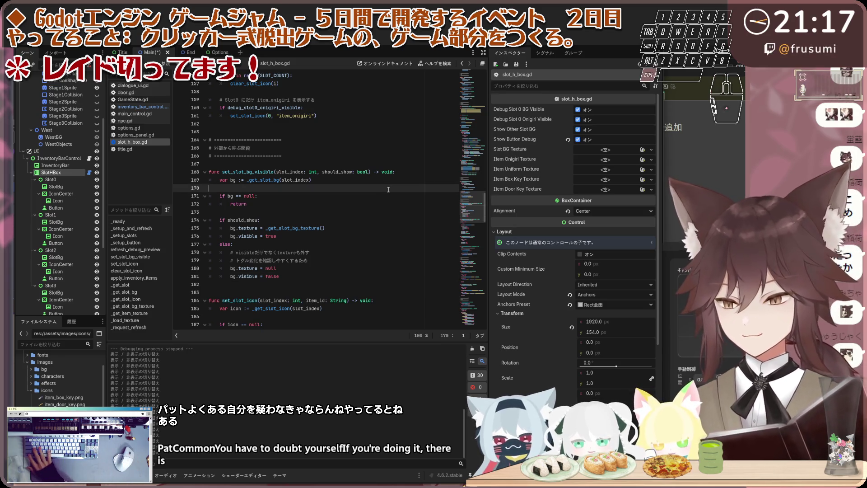
{"action": "key", "text": "ctrl+a"}
{"action": "key", "text": "ctrl+v"}
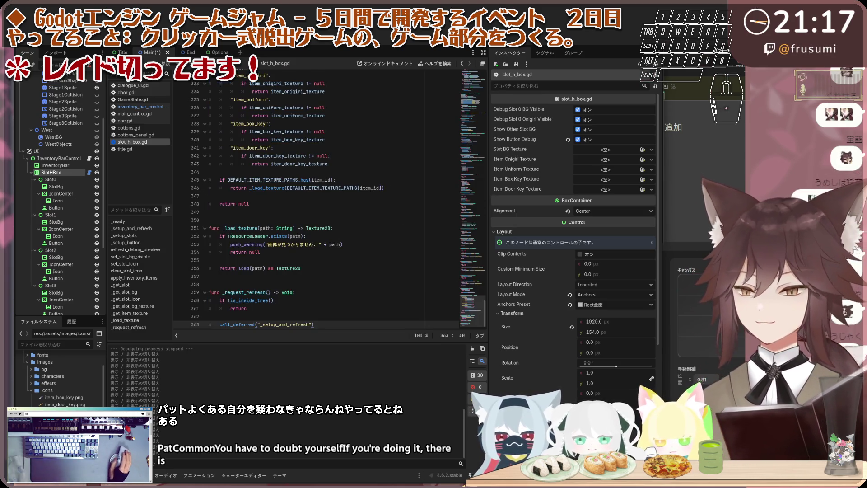
{"action": "left_click", "coordinate": [332, 244]}
{"action": "scroll", "coordinate": [334, 216], "scroll_direction": "up", "scroll_amount": 4}
{"action": "scroll", "coordinate": [334, 215], "scroll_direction": "down", "scroll_amount": 4}
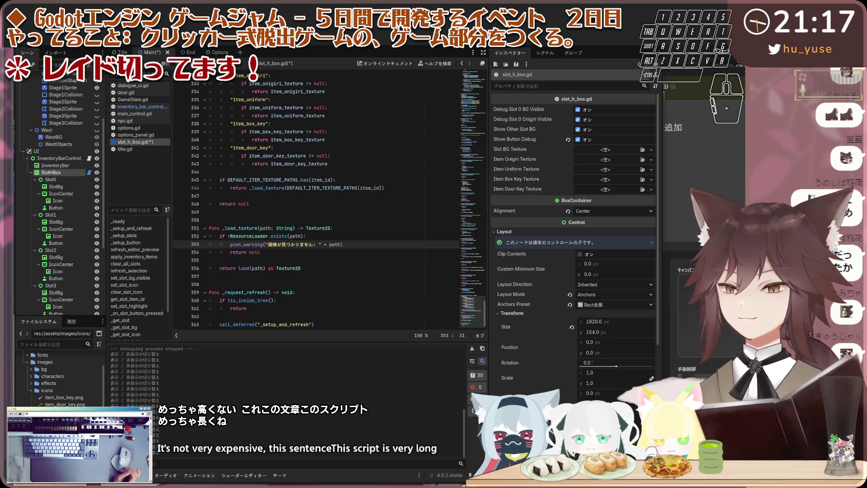
{"action": "left_click", "coordinate": [66, 159]}
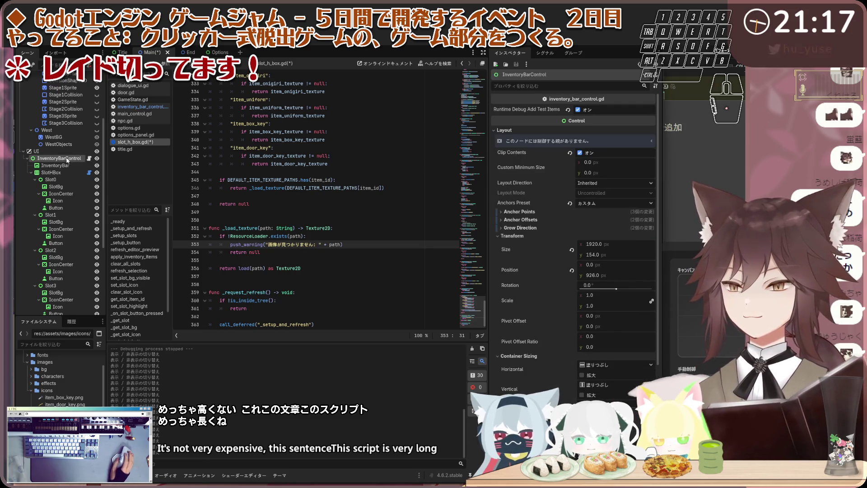
Overwrite inventory_bar_control.gd with the code that tracks the selected item and handles slot presses.
{"action": "left_click", "coordinate": [89, 159]}
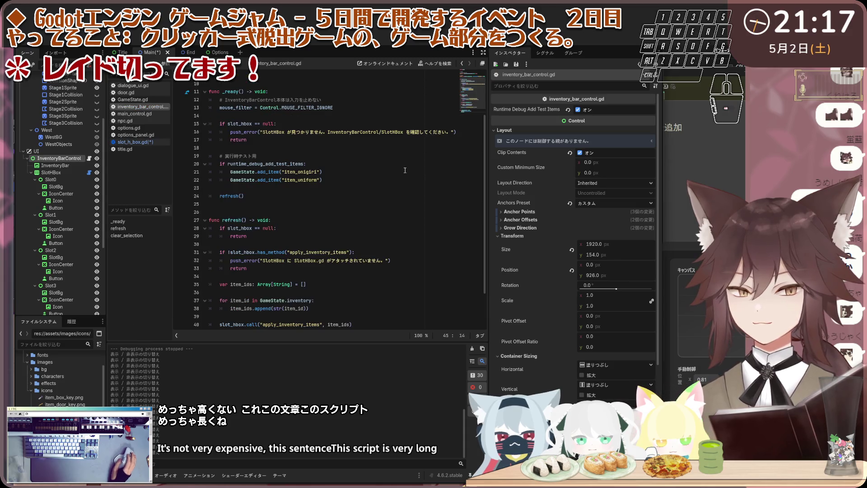
{"action": "left_click", "coordinate": [400, 171]}
{"action": "key", "text": "ctrl+a"}
{"action": "key", "text": "ctrl+v"}
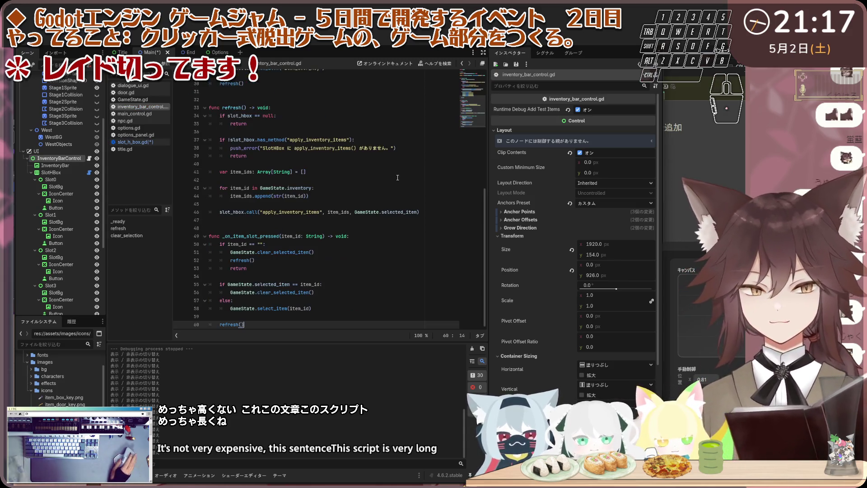
{"action": "left_click", "coordinate": [389, 188]}
{"action": "left_click", "coordinate": [390, 124]}
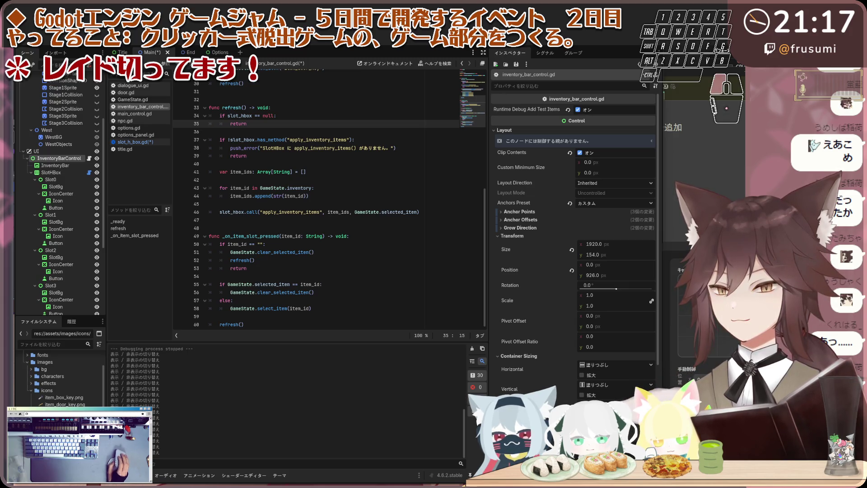
{"action": "left_click", "coordinate": [148, 121]}
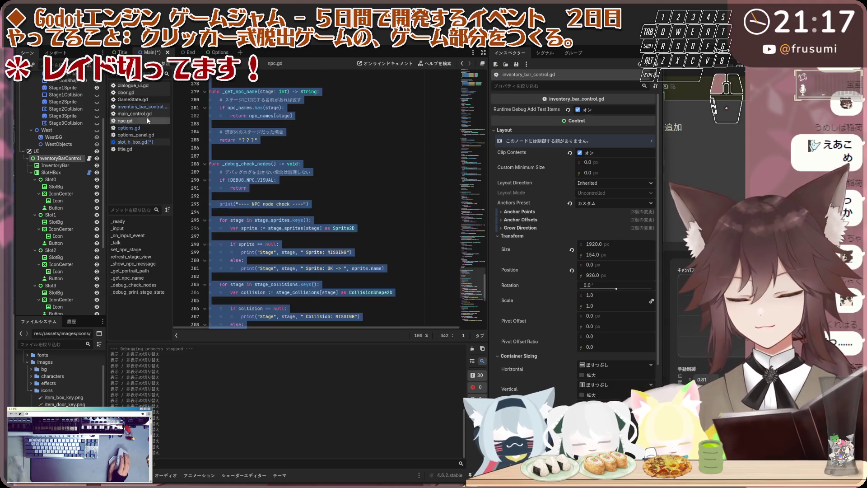
Find the _talk function in npc.gd.
{"action": "left_click", "coordinate": [330, 138]}
{"action": "scroll", "coordinate": [330, 138], "scroll_direction": "up", "scroll_amount": 3}
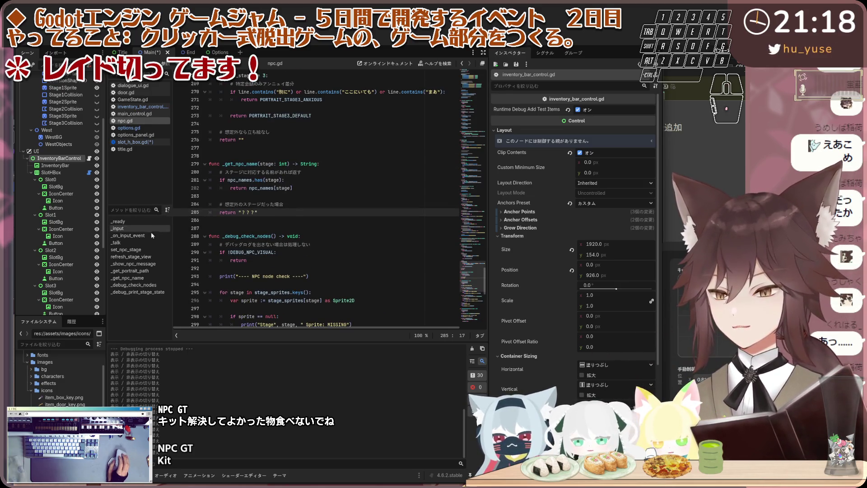
{"action": "left_click", "coordinate": [137, 243]}
{"action": "left_click", "coordinate": [297, 198]}
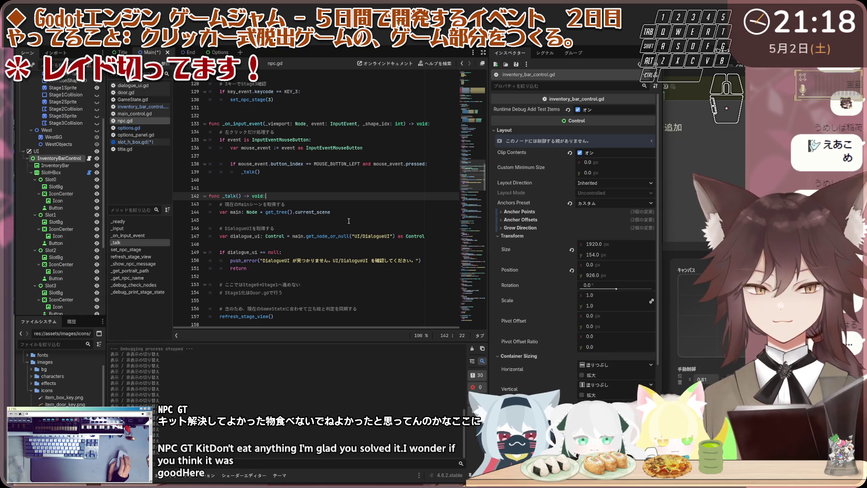
{"action": "scroll", "coordinate": [348, 221], "scroll_direction": "down", "scroll_amount": 7}
{"action": "scroll", "coordinate": [349, 220], "scroll_direction": "down", "scroll_amount": 4}
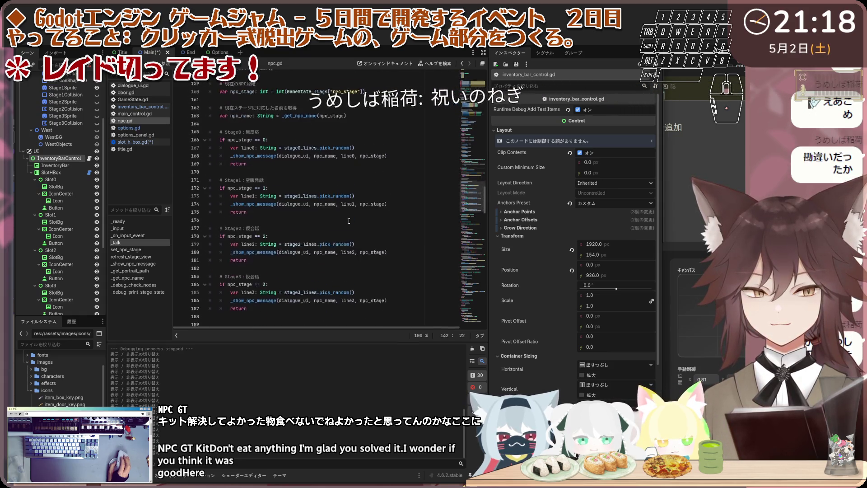
{"action": "scroll", "coordinate": [349, 221], "scroll_direction": "up", "scroll_amount": 2}
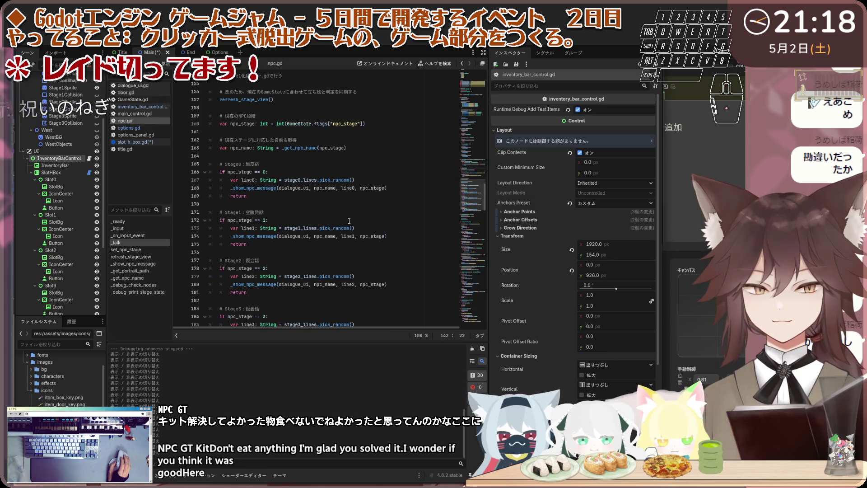
{"action": "scroll", "coordinate": [349, 215], "scroll_direction": "up", "scroll_amount": 1}
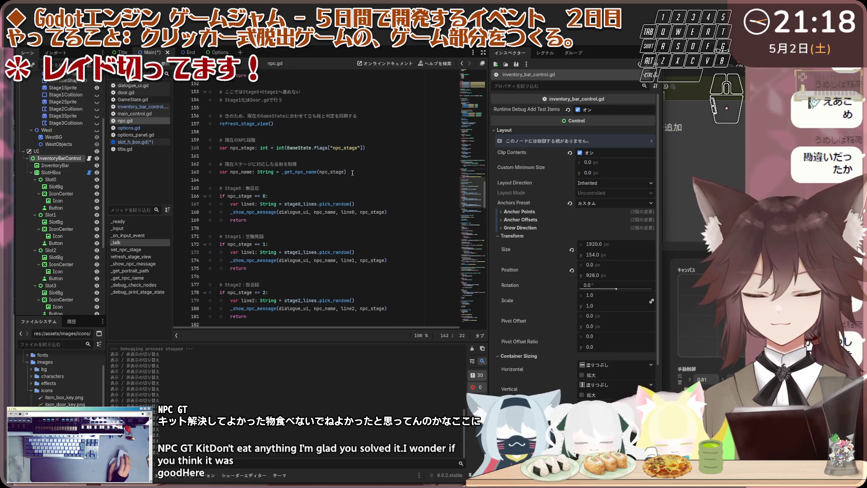
{"action": "scroll", "coordinate": [351, 173], "scroll_direction": "up", "scroll_amount": 3}
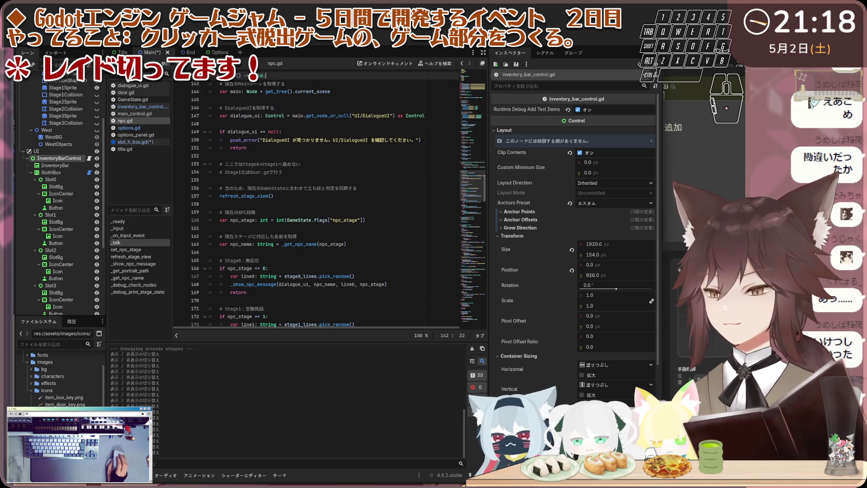
Insert an indented selected_item check in _talk that calls _try_use_selected_item(dialogue_ui) and returns.
{"action": "left_click", "coordinate": [291, 253]}
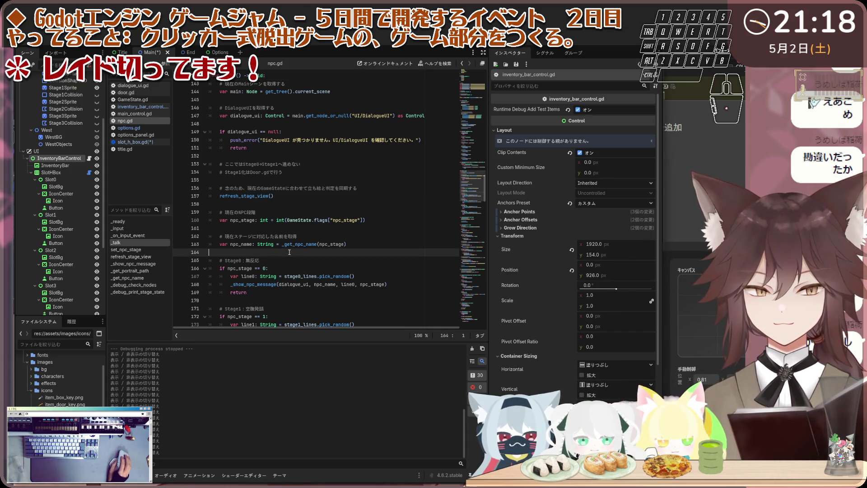
{"action": "key", "text": "Return"}
{"action": "key", "text": "Return"}
{"action": "key", "text": "Up"}
{"action": "type", "text": "if GameState.selected_item != \"\": \t_try_use_selected_item(dialogue_ui) \treturn"}
{"action": "left_click", "coordinate": [228, 261]}
{"action": "key", "text": "Home"}
{"action": "key", "text": "Tab"}
{"action": "key", "text": "Down"}
{"action": "key", "text": "Home"}
{"action": "key", "text": "Tab"}
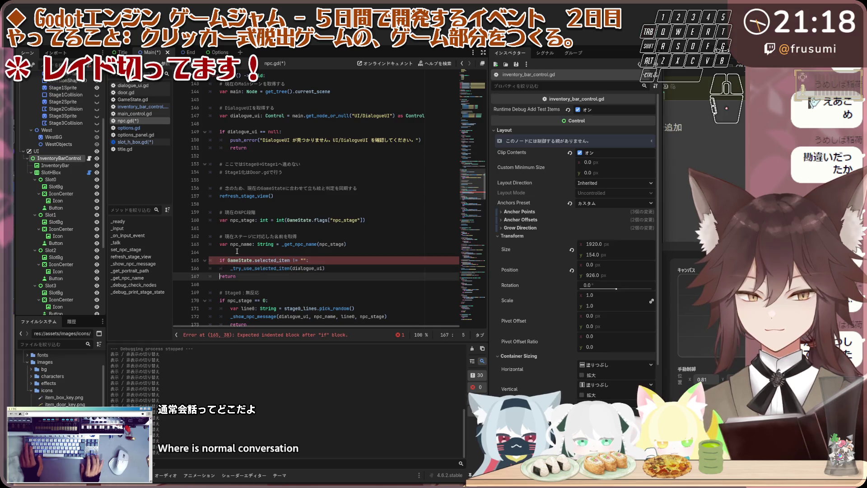
{"action": "key", "text": "Down"}
{"action": "key", "text": "Home"}
{"action": "key", "text": "Tab"}
{"action": "key", "text": "Down"}
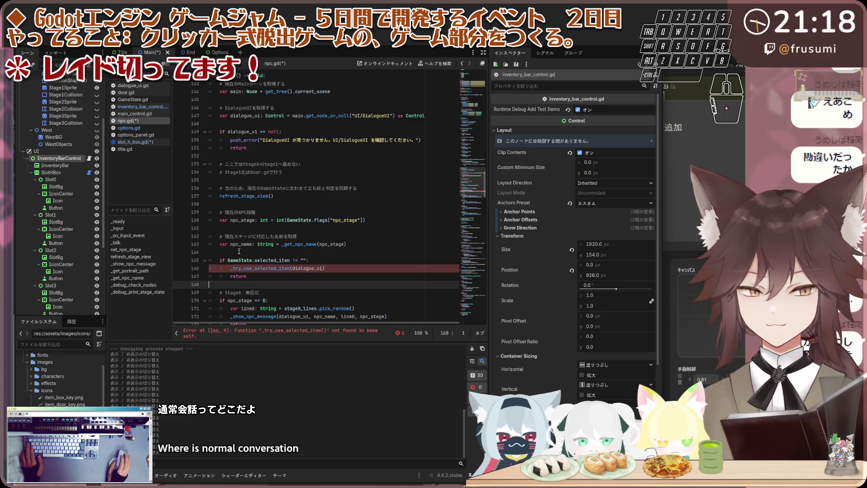
Check the unresolved _try_use_selected_item call and put the caret on empty line 141.
{"action": "scroll", "coordinate": [285, 256], "scroll_direction": "down", "scroll_amount": 1}
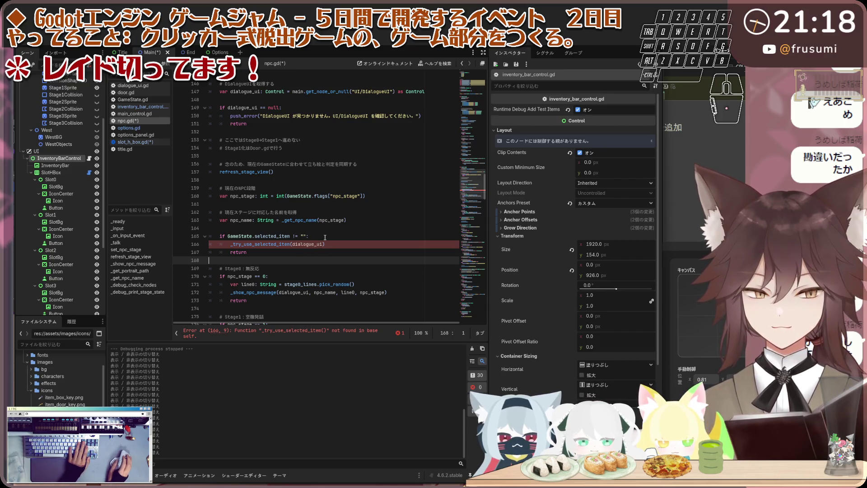
{"action": "left_click", "coordinate": [326, 243]}
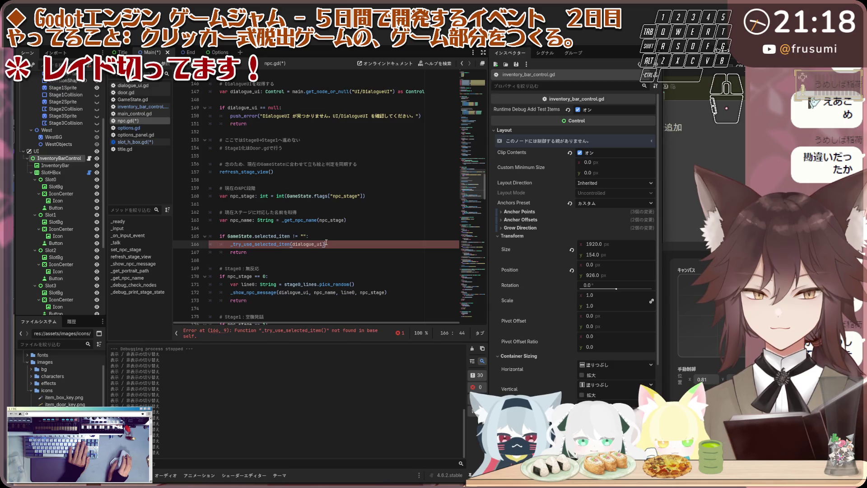
{"action": "key", "text": "Down"}
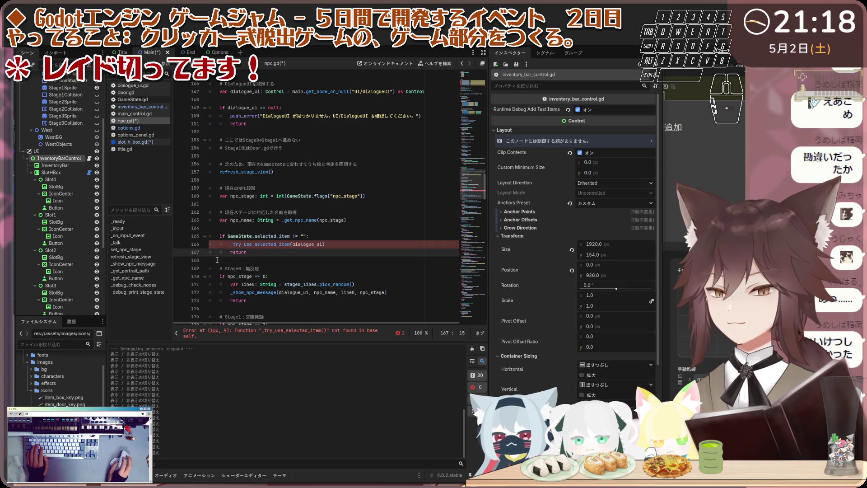
{"action": "scroll", "coordinate": [302, 239], "scroll_direction": "up", "scroll_amount": 5}
{"action": "scroll", "coordinate": [302, 240], "scroll_direction": "up", "scroll_amount": 2}
{"action": "left_click", "coordinate": [239, 212]}
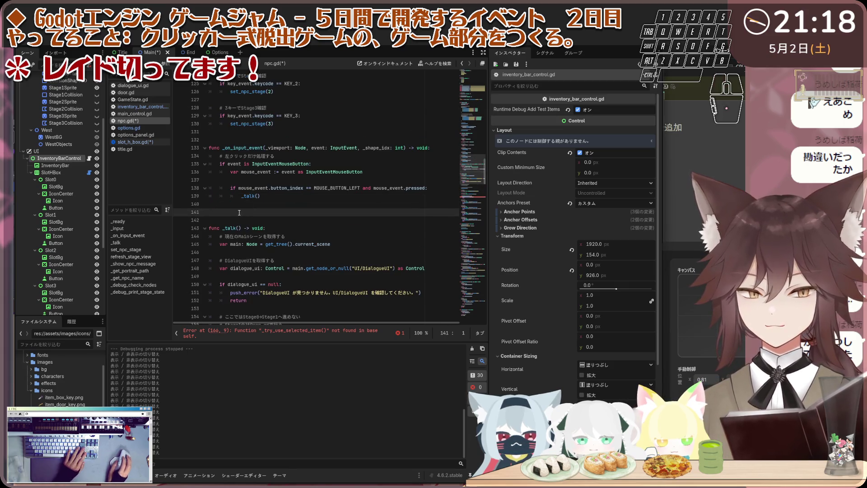
Paste _try_use_selected_item at line 141, then _refresh_inventory_ui separated by a blank line.
{"action": "type", "text": "func _try_use_selected_item(dialogue_ui: Control) -> void: \tvar item_id: String = GameState.selected_item \tvar npc_stage: int = int(GameState.flags[\"npc_stage\"])  \tif npc_stage == 1 and item_id == \"item_onigiri\": \t\tdialogue_ui.call(\"show_message\", \"ねこ？\", \"ありがとう\", true) \t\tGameState.remove_item(\"item_onigiri\") \t\tGameState.flags[\"npc_stage_pending\"] = 2 \t\t_refresh_inventory_ui() \t\treturn  \tif npc_stage == 2 and item_id == \"item_uniform\": \t\tdialogue_ui.call(\"show_message\", \"こども\", \"着てみるね\", true) \t\tGameState.remove_item(\"item_uniform\") \t\tGameState.flags[\"npc_stage_pending\"] = 3 \t\t_refresh_inventory_ui() \t\treturn  \t_play_invalid_se()"}
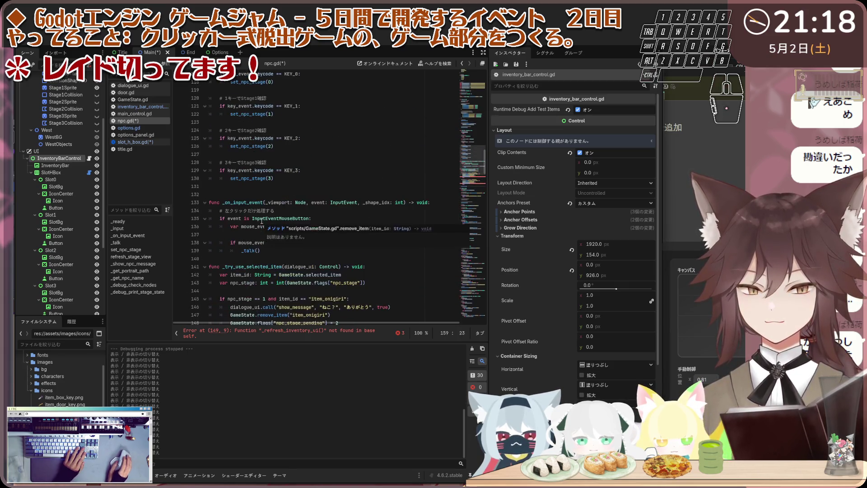
{"action": "scroll", "coordinate": [262, 221], "scroll_direction": "down", "scroll_amount": 1}
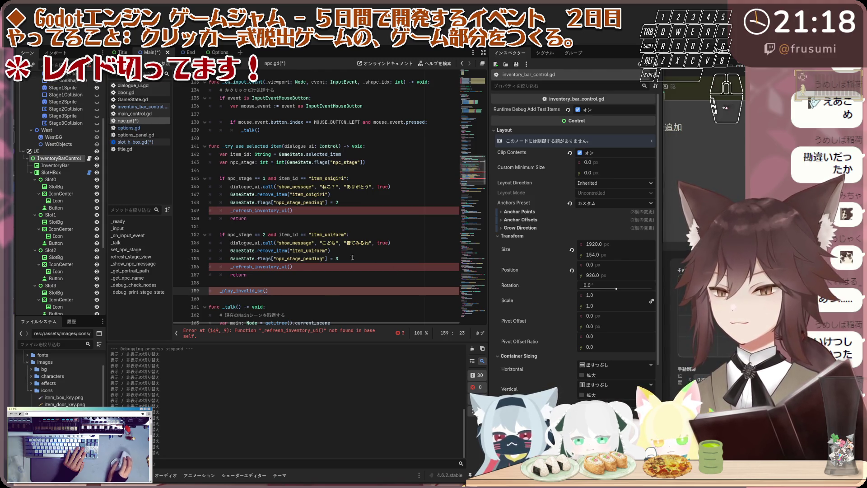
{"action": "left_click", "coordinate": [267, 139]}
{"action": "key", "text": "ctrl+v"}
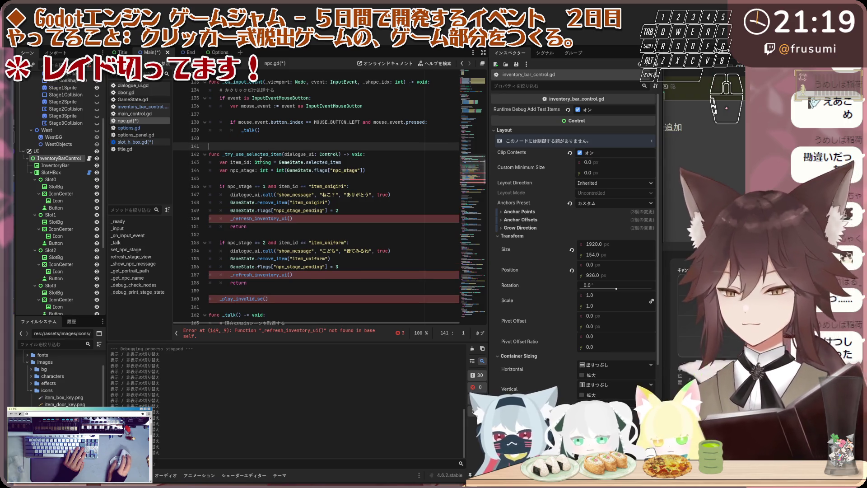
{"action": "left_click", "coordinate": [249, 139]}
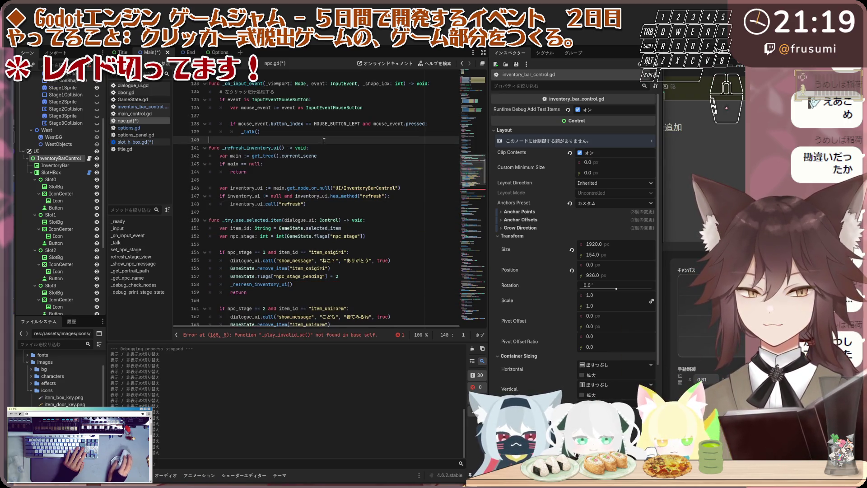
{"action": "key", "text": "Return"}
{"action": "key", "text": "Return"}
Add the _play_invalid_se function on a new blank line below them.
{"action": "left_click", "coordinate": [247, 151]}
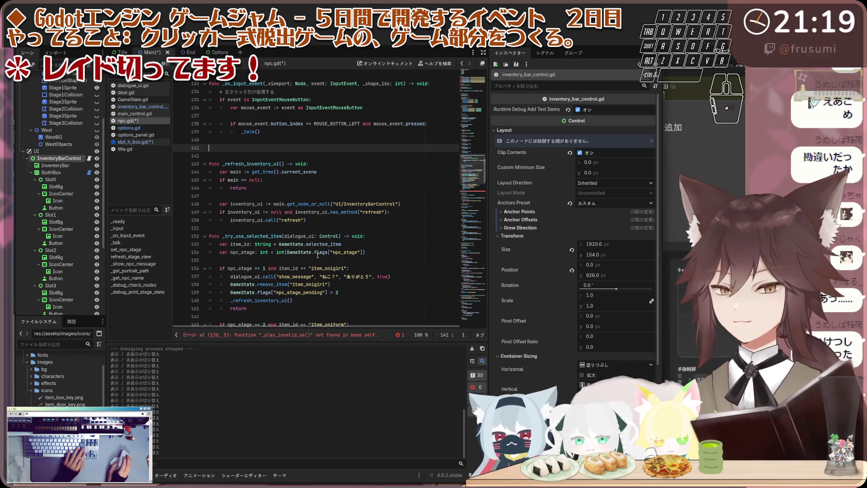
{"action": "scroll", "coordinate": [329, 199], "scroll_direction": "down", "scroll_amount": 5}
{"action": "scroll", "coordinate": [330, 199], "scroll_direction": "up", "scroll_amount": 5}
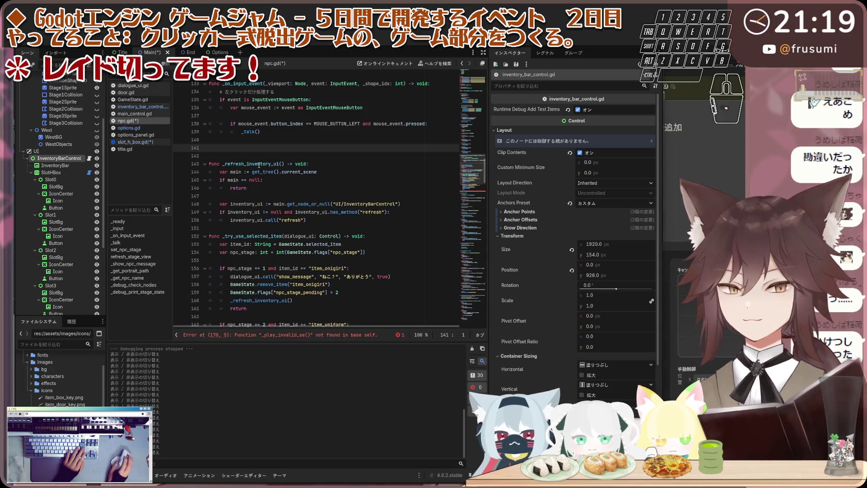
{"action": "type", "text": "func _play_invalid_se() -> void: \tvar main := get_tree().current_scene \tif main == null: \t\treturn  \tvar se_player := main.get_node_or_null(\"Audio/InvalidSEPlayer\") as AudioStreamPlayer2D \tif se_player == null: \t\treturn  \tif se_player.stream == null: \t\treturn  \tse_player.stop() \tse_player.play()"}
{"action": "left_click", "coordinate": [293, 147]}
{"action": "scroll", "coordinate": [313, 200], "scroll_direction": "down", "scroll_amount": 6}
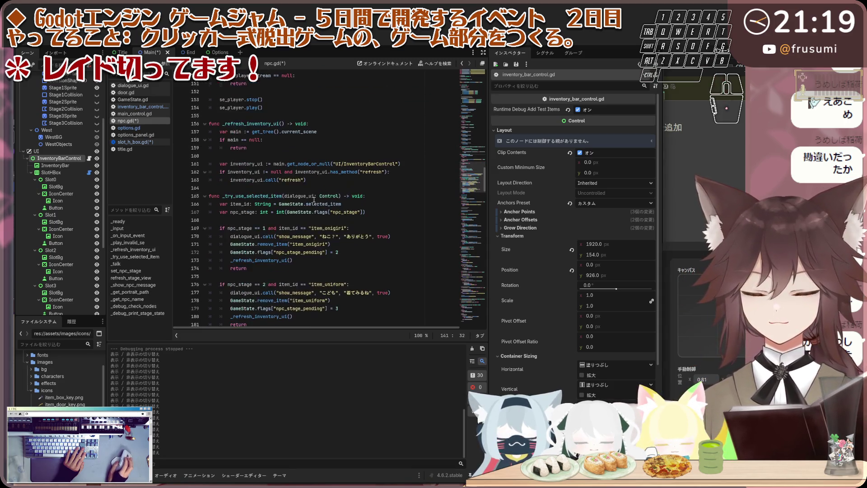
{"action": "scroll", "coordinate": [313, 199], "scroll_direction": "up", "scroll_amount": 10}
{"action": "scroll", "coordinate": [315, 199], "scroll_direction": "up", "scroll_amount": 3}
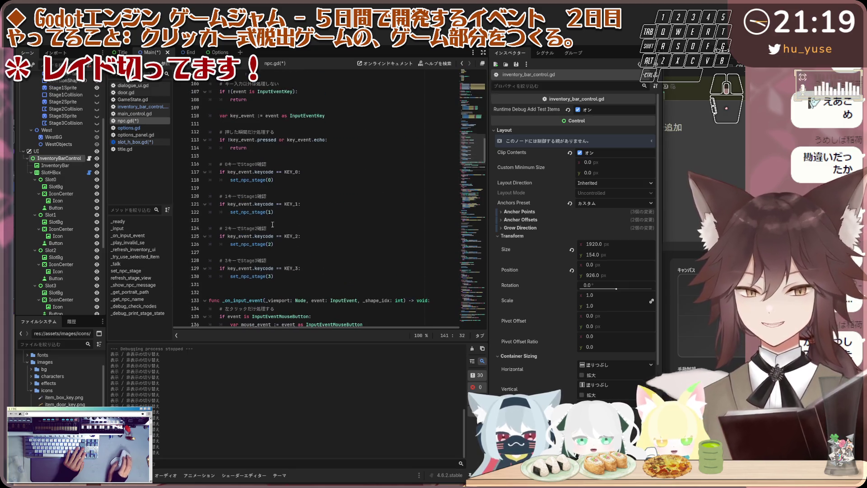
{"action": "left_click", "coordinate": [139, 243]}
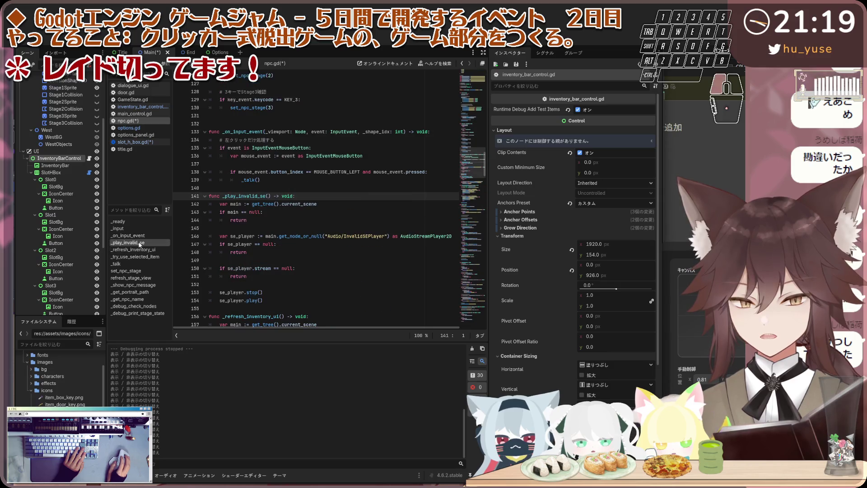
{"action": "left_click", "coordinate": [145, 250]}
{"action": "left_click", "coordinate": [145, 243]}
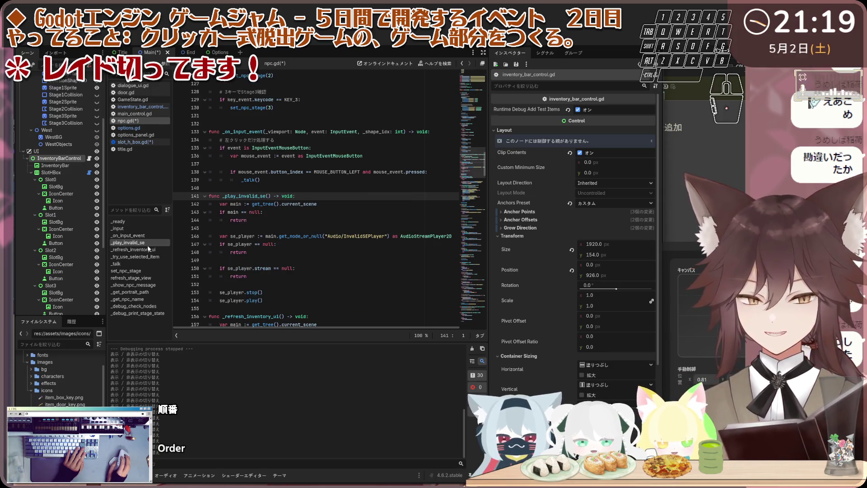
{"action": "scroll", "coordinate": [213, 226], "scroll_direction": "down", "scroll_amount": 8}
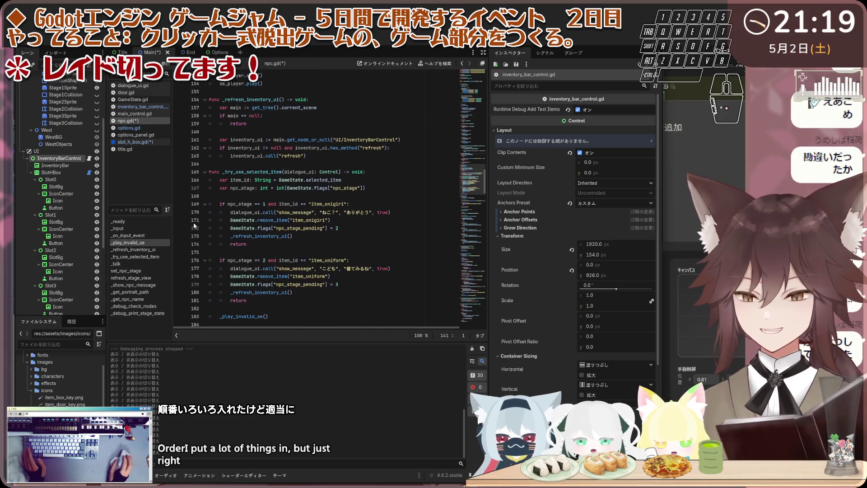
{"action": "scroll", "coordinate": [214, 226], "scroll_direction": "down", "scroll_amount": 1}
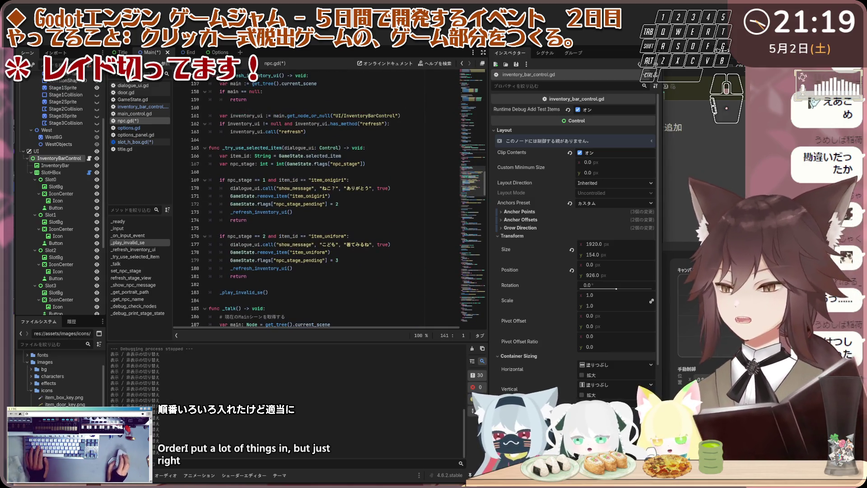
{"action": "scroll", "coordinate": [362, 228], "scroll_direction": "up", "scroll_amount": 3}
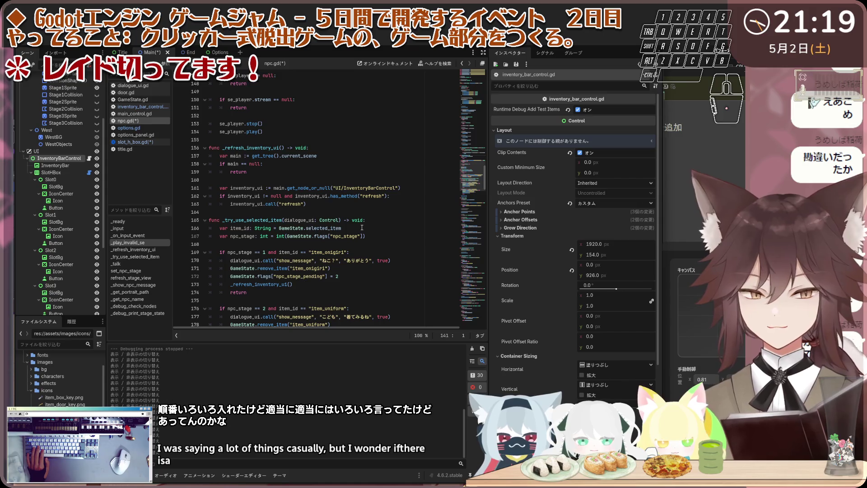
{"action": "scroll", "coordinate": [249, 213], "scroll_direction": "up", "scroll_amount": 5}
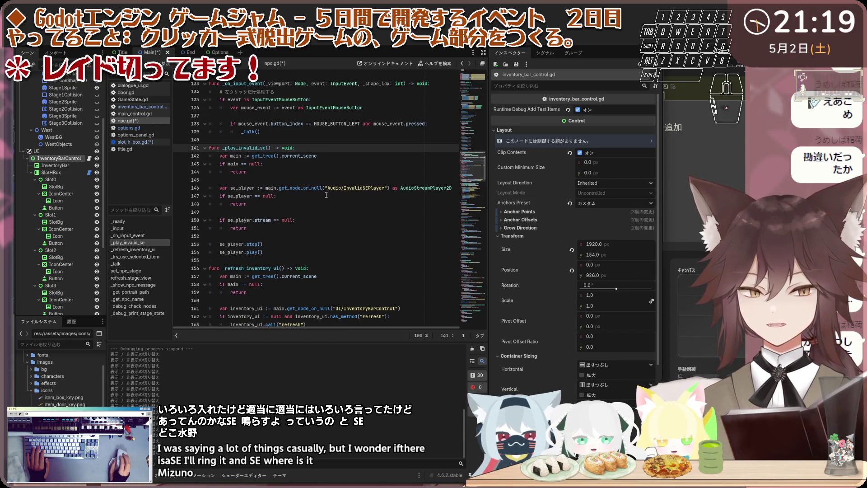
{"action": "left_click", "coordinate": [342, 188]}
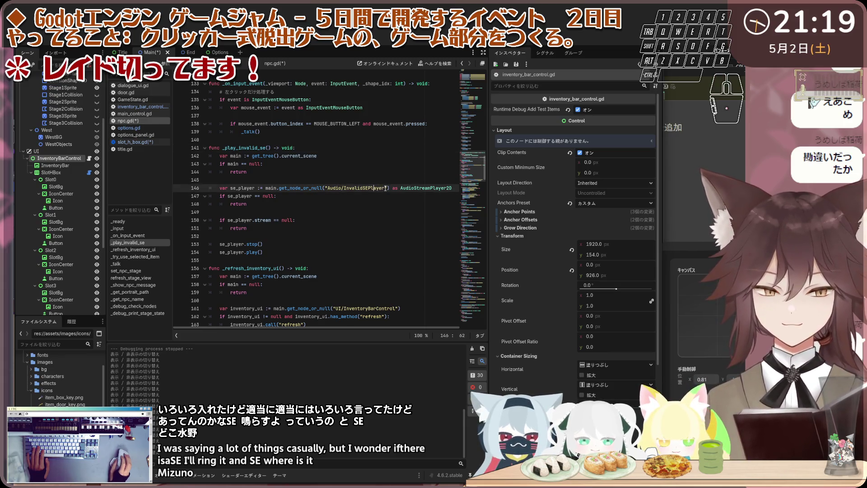
{"action": "left_click", "coordinate": [384, 203]}
{"action": "key", "text": "Up"}
{"action": "key", "text": "Up"}
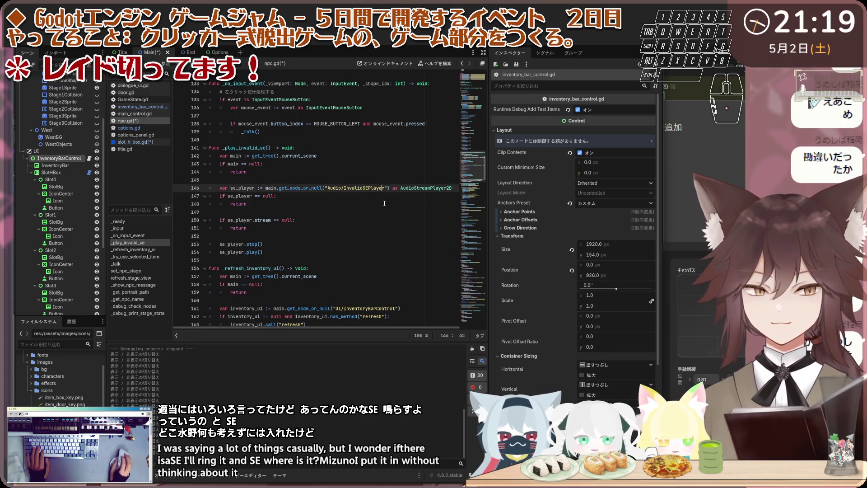
{"action": "left_click", "coordinate": [384, 211]}
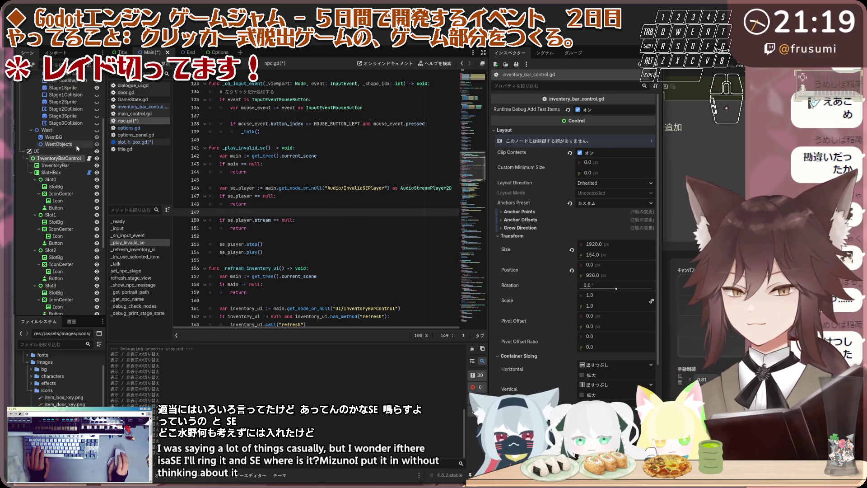
{"action": "scroll", "coordinate": [77, 150], "scroll_direction": "down", "scroll_amount": 5}
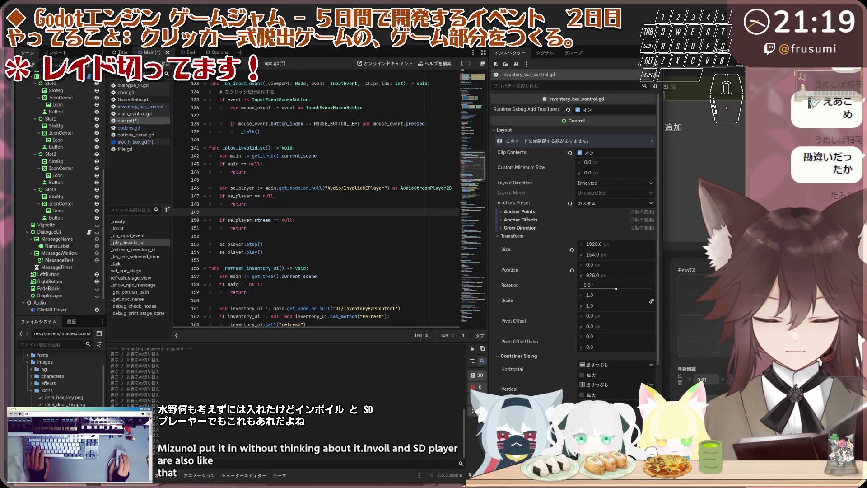
Run the game, talk to the ball NPC, turn from South to East, then stop.
{"action": "key", "text": "F5"}
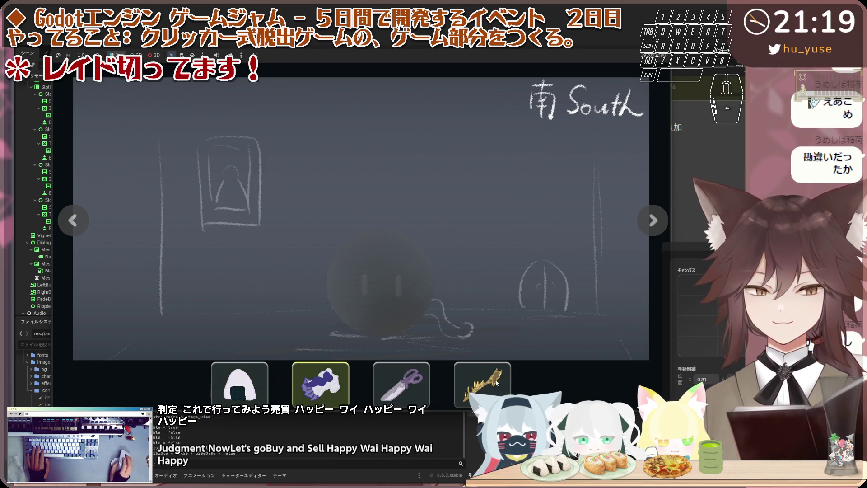
{"action": "left_click", "coordinate": [365, 301]}
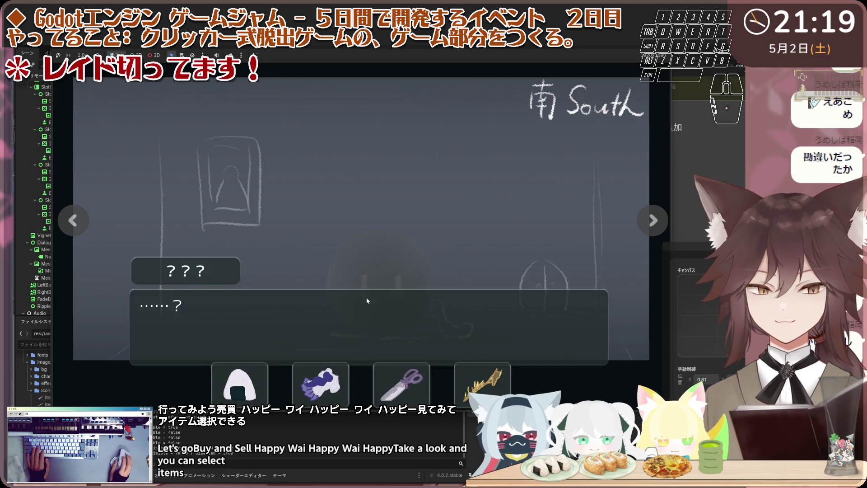
{"action": "left_click", "coordinate": [365, 301]}
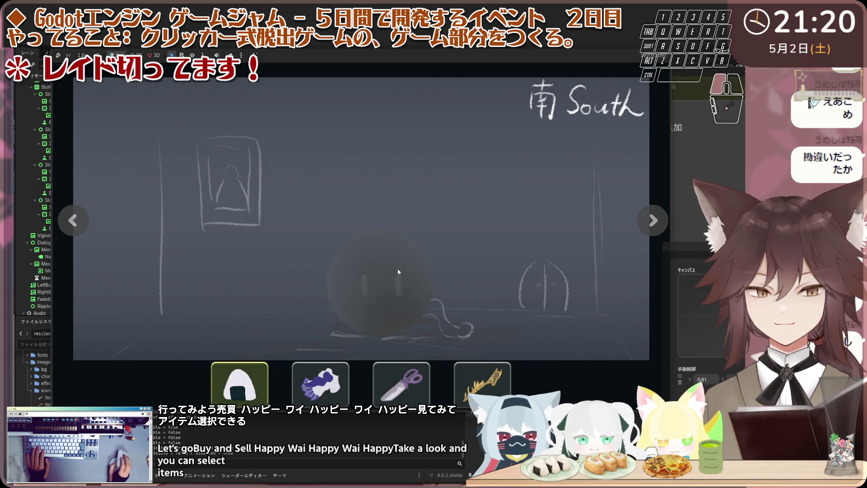
{"action": "left_click", "coordinate": [66, 208]}
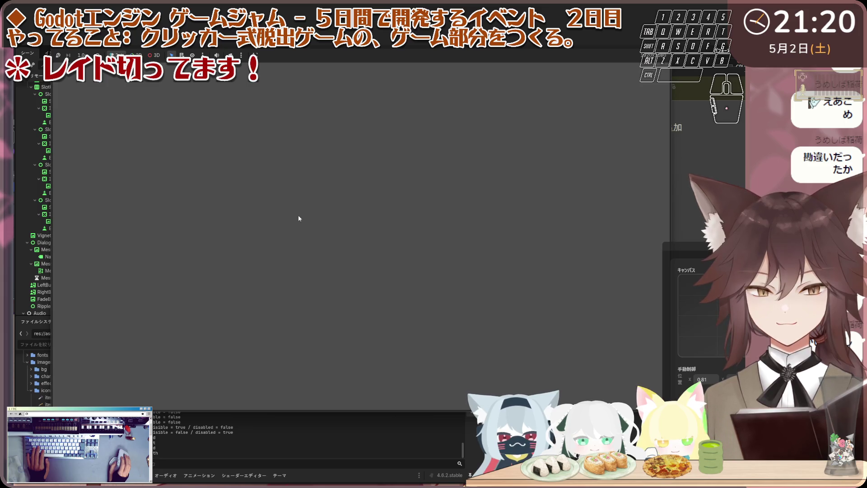
{"action": "left_click", "coordinate": [663, 49]}
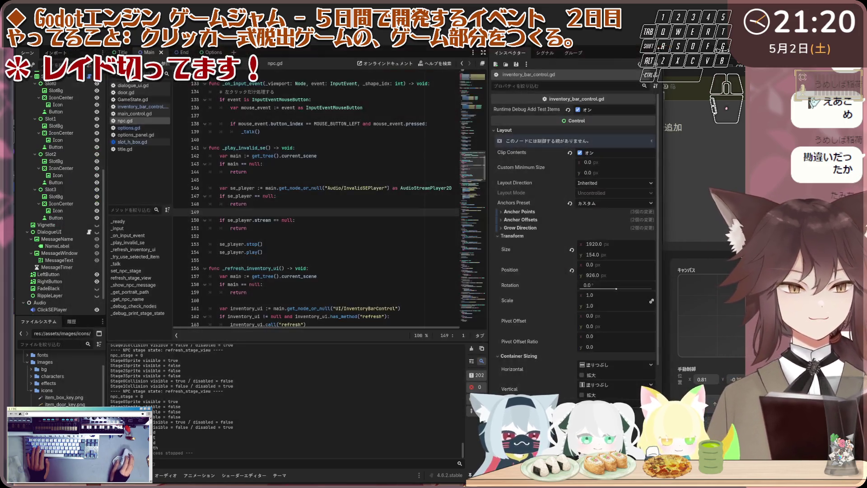
Return to line 148 of npc.gd and run the project again with F5.
{"action": "left_click", "coordinate": [308, 207]}
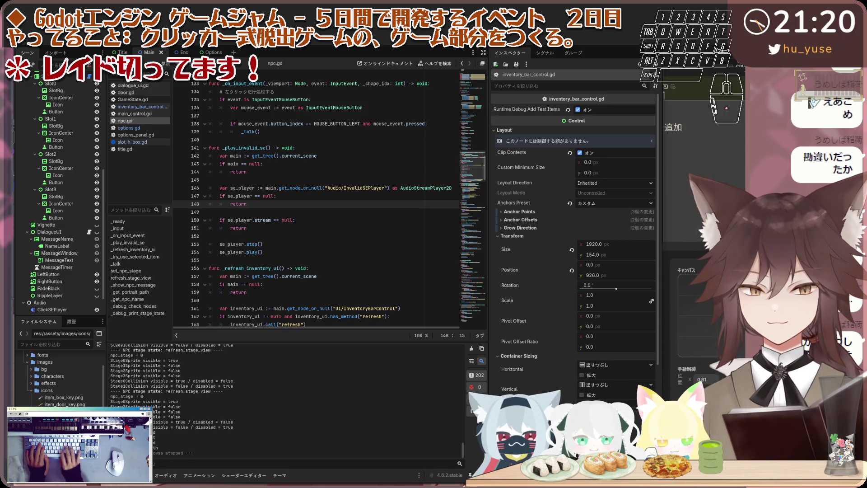
{"action": "key", "text": "F5"}
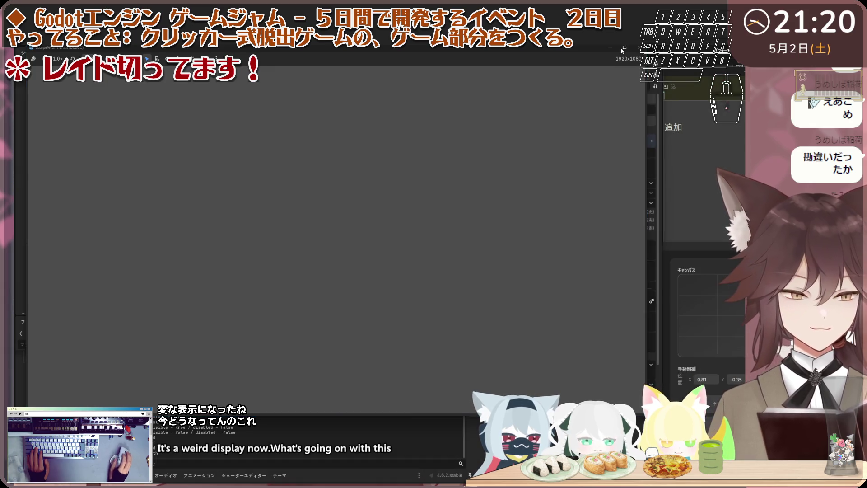
Close the running game window.
{"action": "left_click", "coordinate": [639, 47]}
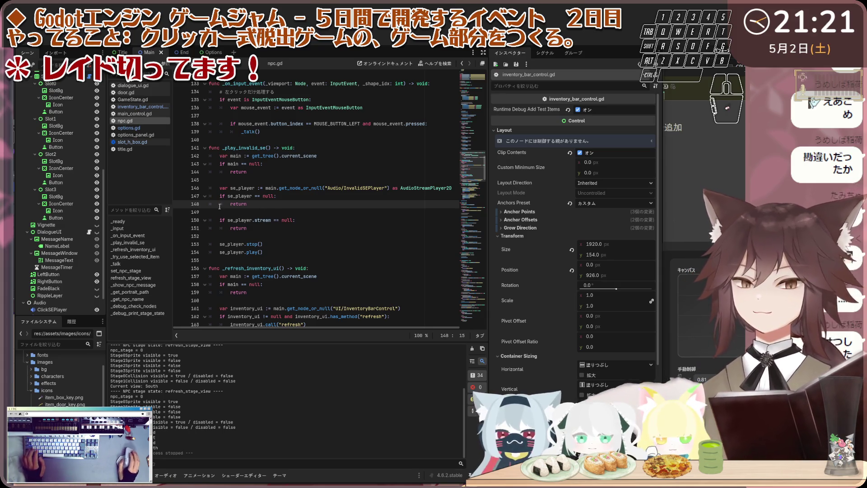
{"action": "left_click", "coordinate": [278, 205]}
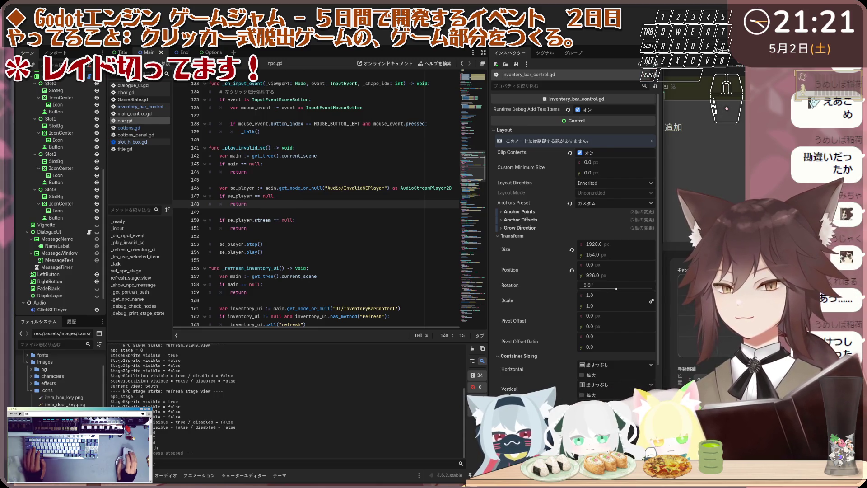
{"action": "scroll", "coordinate": [325, 174], "scroll_direction": "down", "scroll_amount": 3}
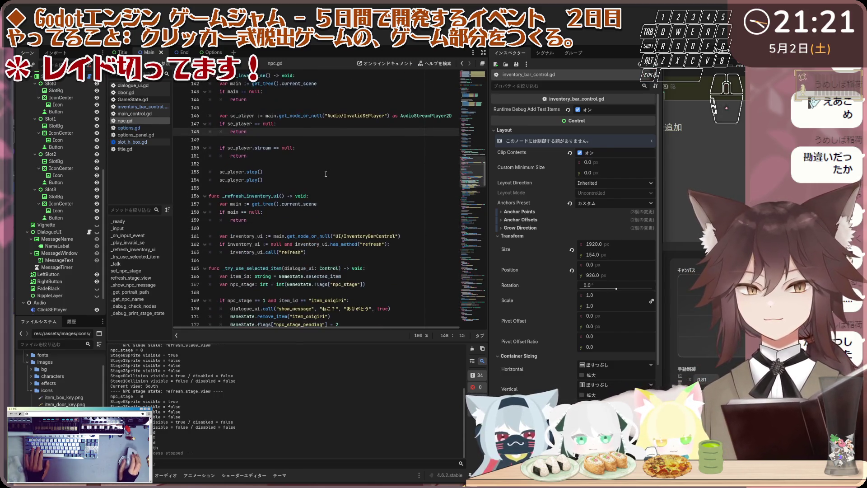
{"action": "scroll", "coordinate": [325, 174], "scroll_direction": "down", "scroll_amount": 3}
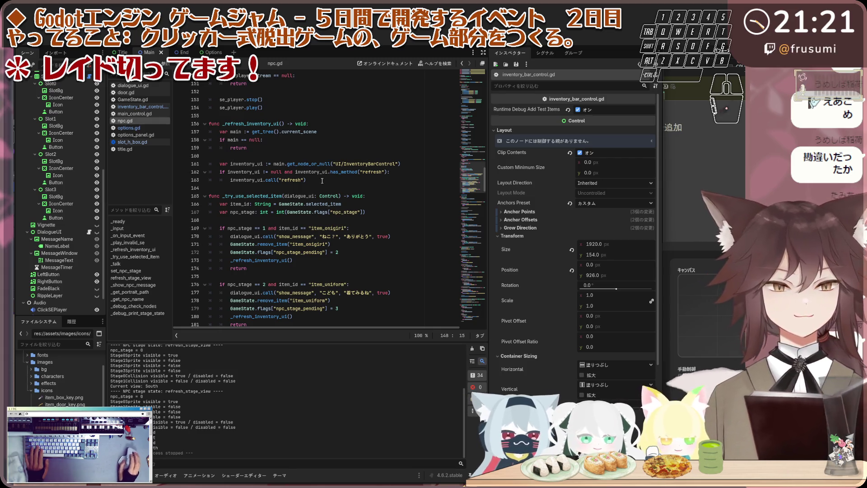
{"action": "scroll", "coordinate": [316, 198], "scroll_direction": "down", "scroll_amount": 2}
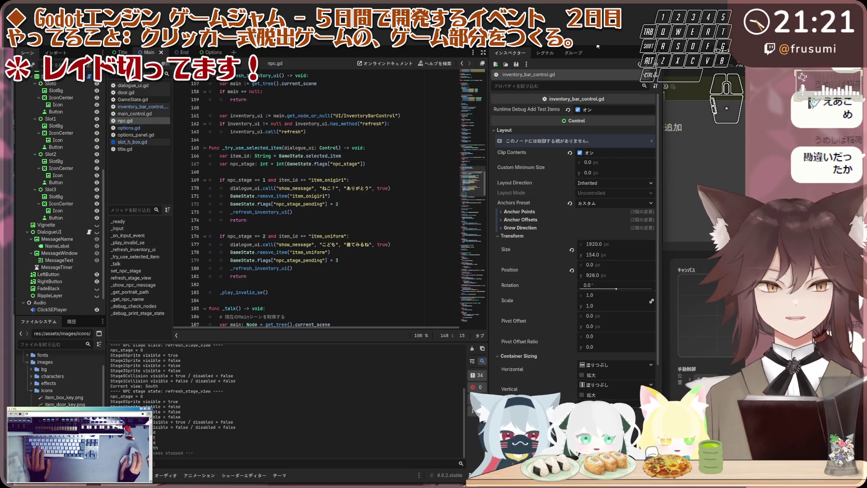
{"action": "key", "text": "F5"}
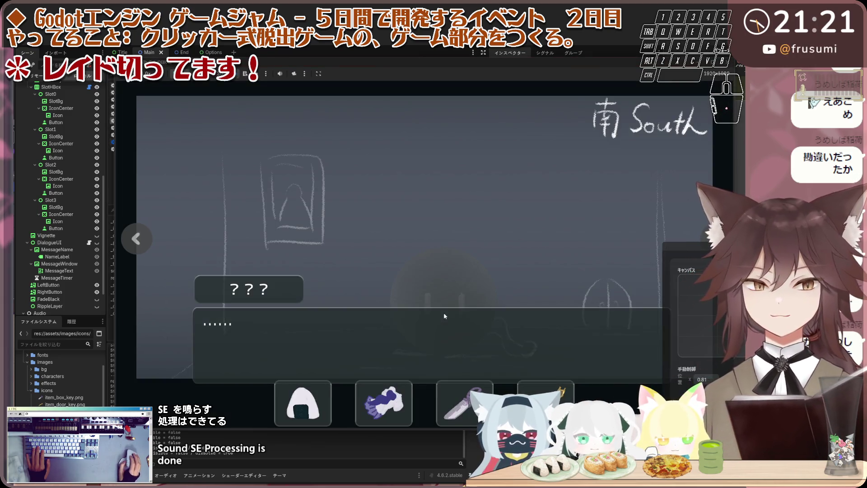
{"action": "left_click", "coordinate": [443, 312]}
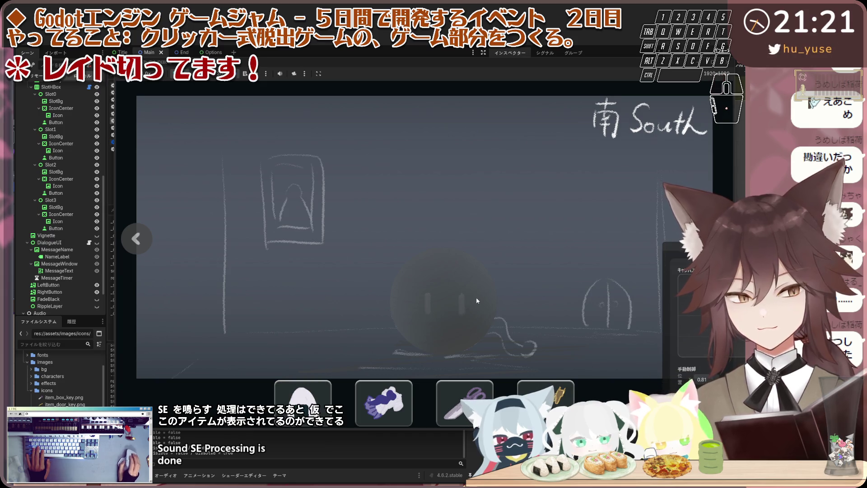
{"action": "left_click", "coordinate": [733, 65]}
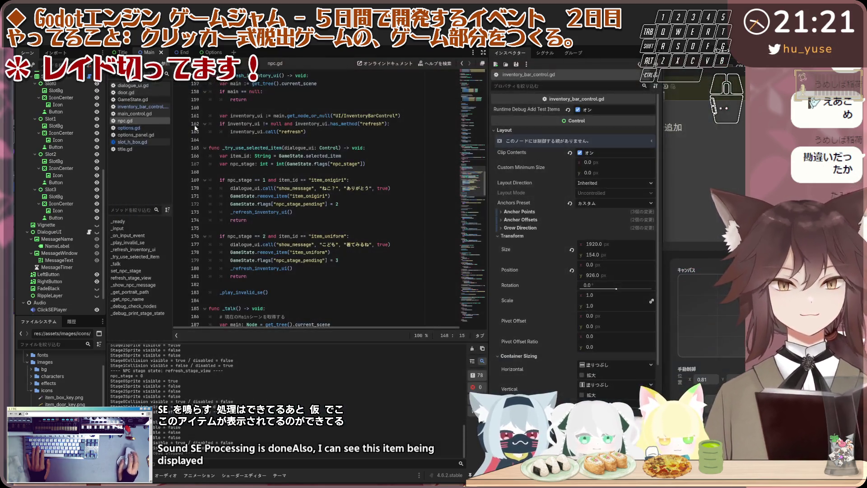
Turn off SlotHBox's Editor Show All Items, test-run the game, then turn it back on.
{"action": "left_click", "coordinate": [89, 166]}
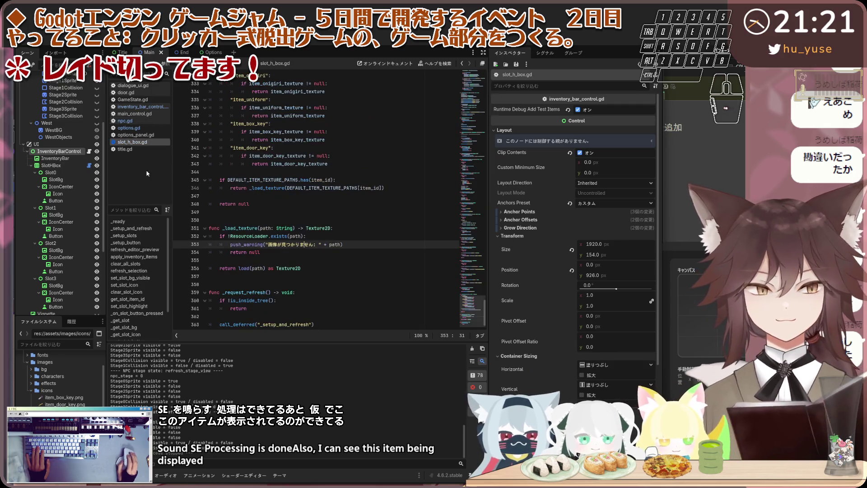
{"action": "left_click", "coordinate": [53, 165]}
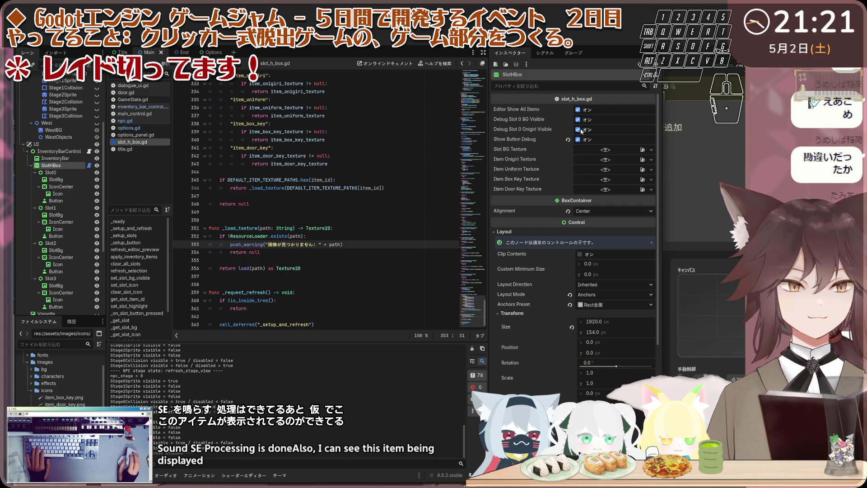
{"action": "left_click", "coordinate": [59, 152]}
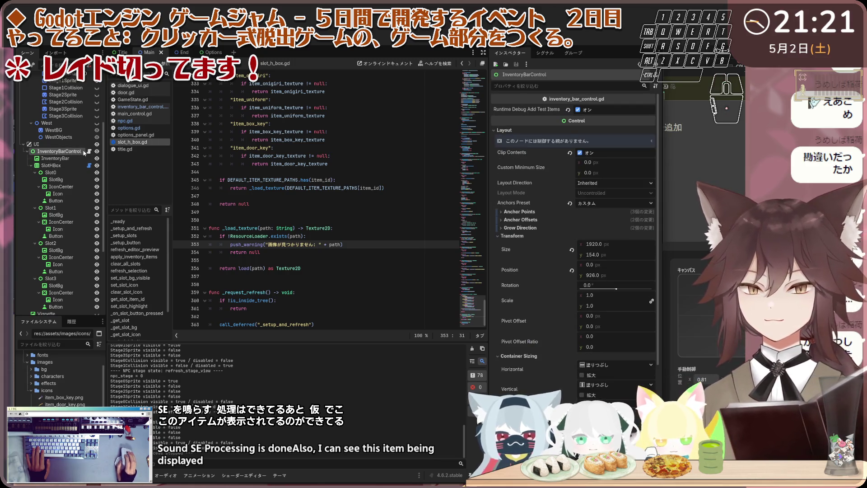
{"action": "left_click", "coordinate": [79, 165]}
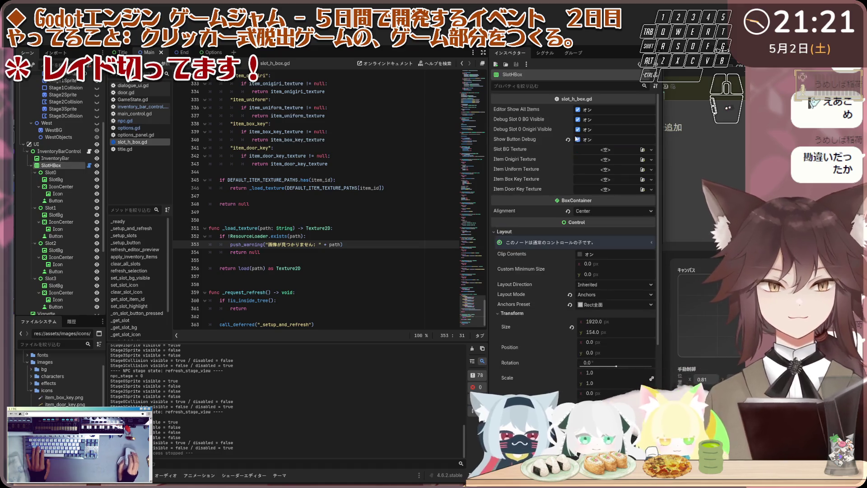
{"action": "left_click", "coordinate": [578, 110]}
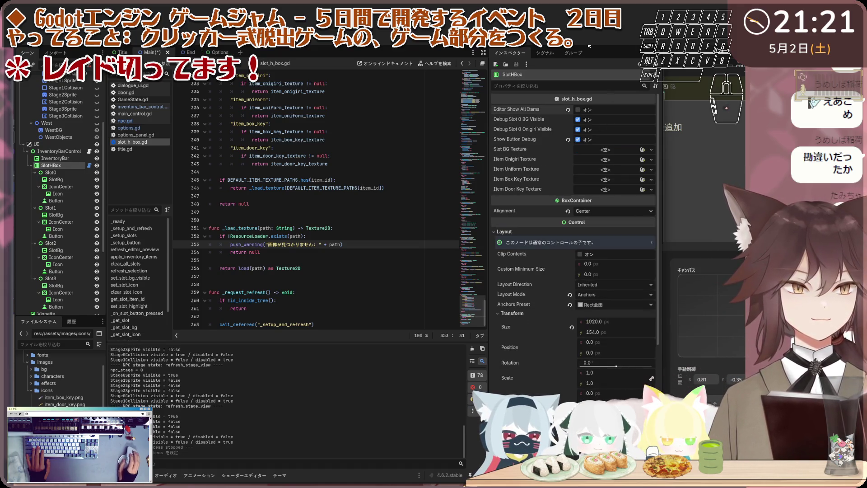
{"action": "key", "text": "F5"}
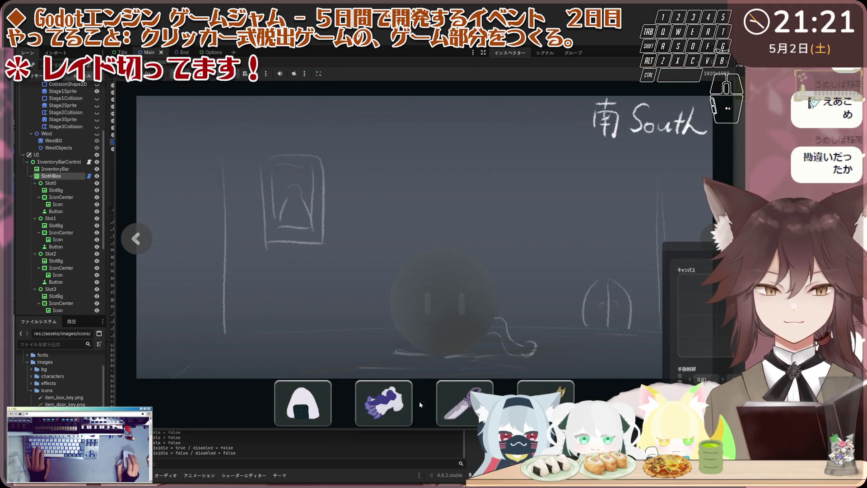
{"action": "key", "text": "F8"}
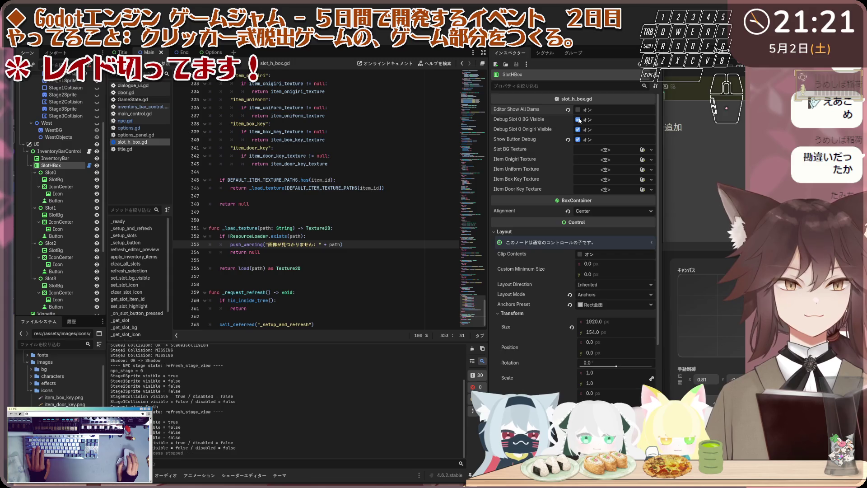
{"action": "left_click", "coordinate": [579, 110]}
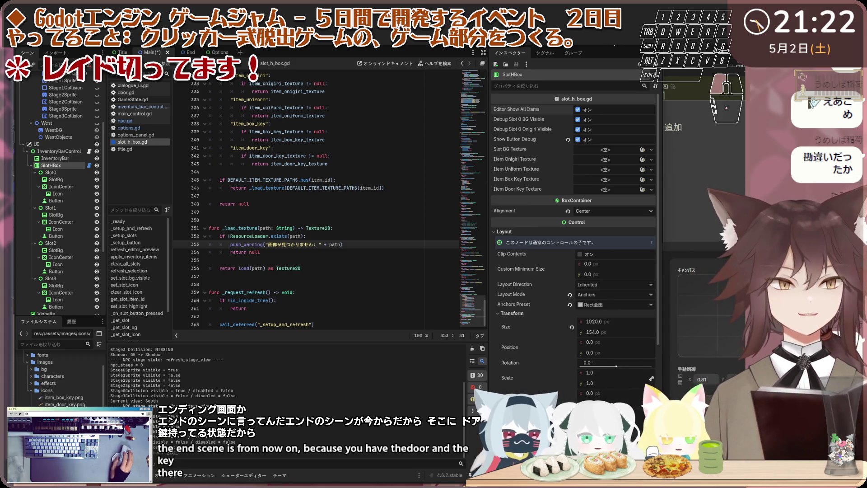
{"action": "key", "text": "F5"}
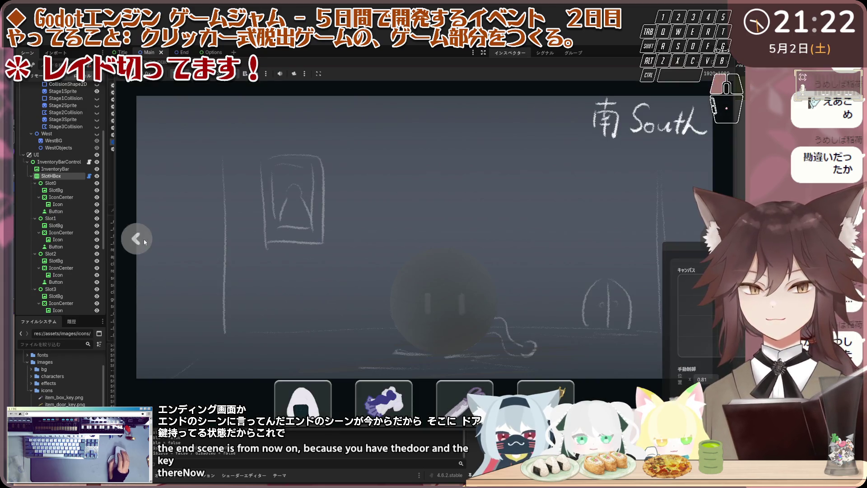
{"action": "left_click", "coordinate": [136, 238]}
{"action": "left_click", "coordinate": [432, 257]}
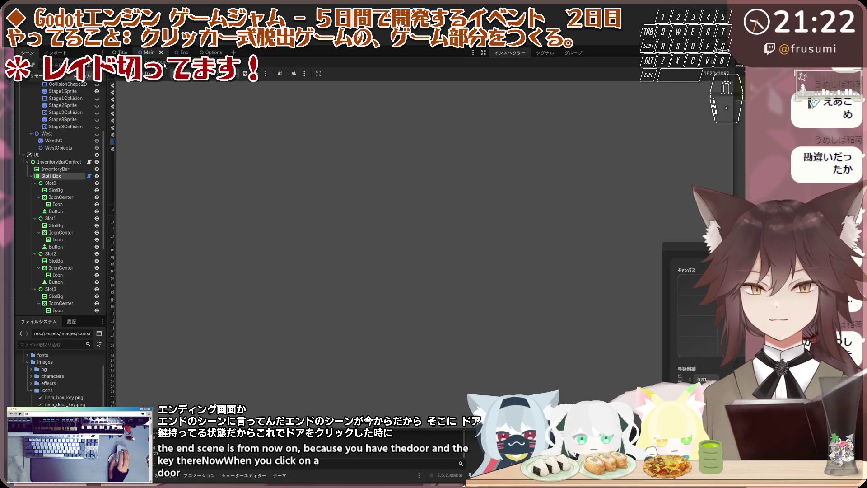
{"action": "key", "text": "F8"}
{"action": "left_click_drag", "start_coordinate": [170, 67], "coordinate": [201, 105]}
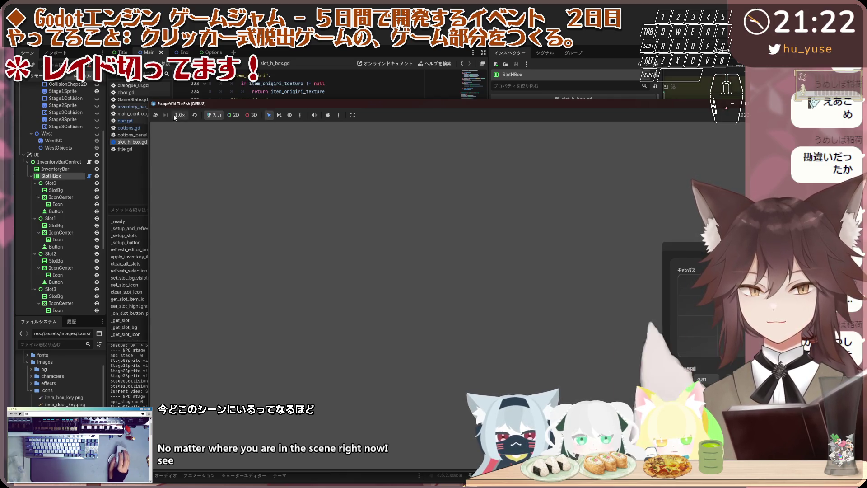
{"action": "left_click", "coordinate": [155, 115]}
{"action": "left_click_drag", "start_coordinate": [230, 111], "coordinate": [167, 91]}
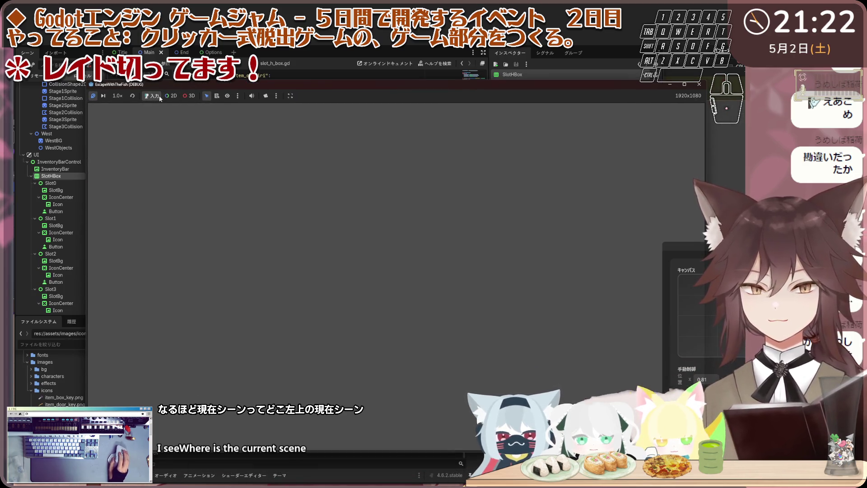
{"action": "left_click", "coordinate": [275, 96]}
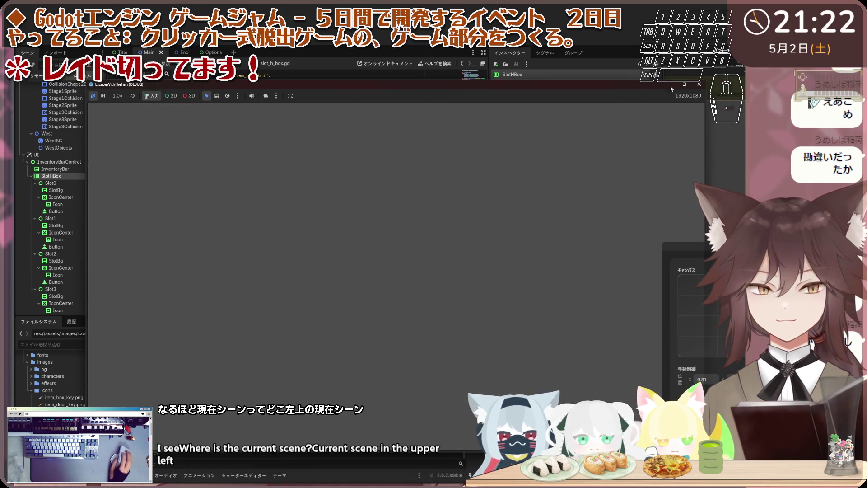
{"action": "left_click", "coordinate": [699, 84]}
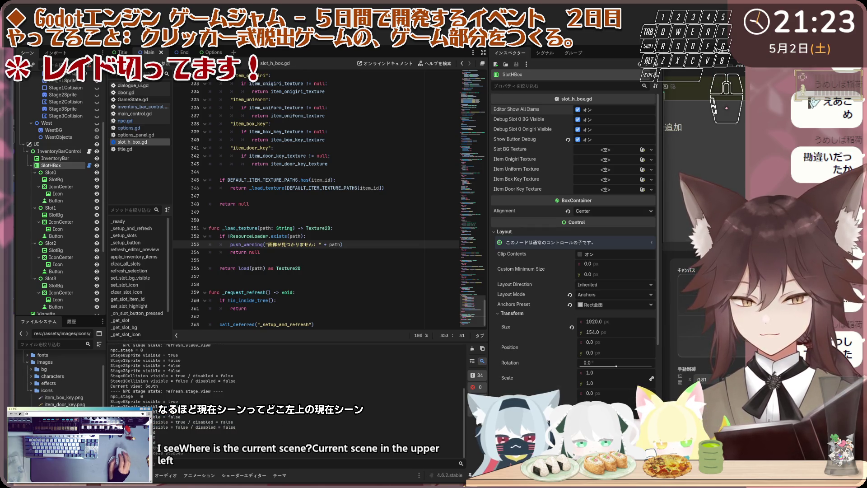
Scroll through the Output log, then select the North node under Views in the Scene dock.
{"action": "scroll", "coordinate": [285, 398], "scroll_direction": "up", "scroll_amount": 1}
{"action": "scroll", "coordinate": [254, 424], "scroll_direction": "up", "scroll_amount": 4}
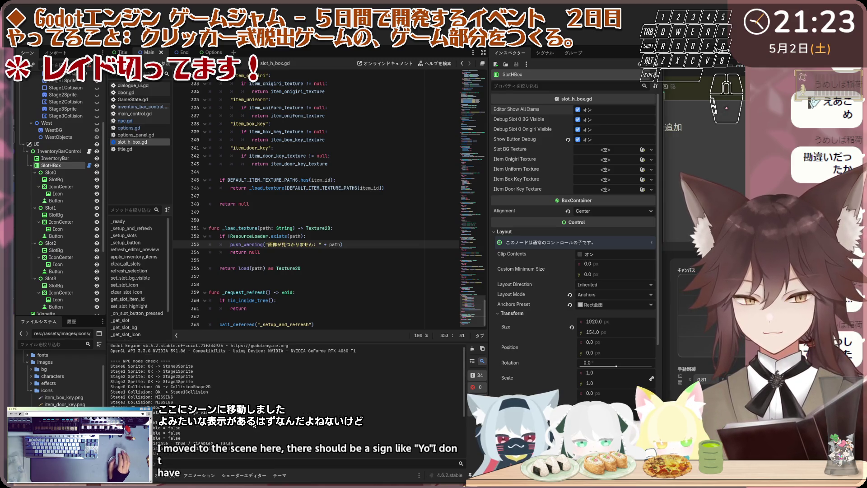
{"action": "scroll", "coordinate": [255, 425], "scroll_direction": "down", "scroll_amount": 5}
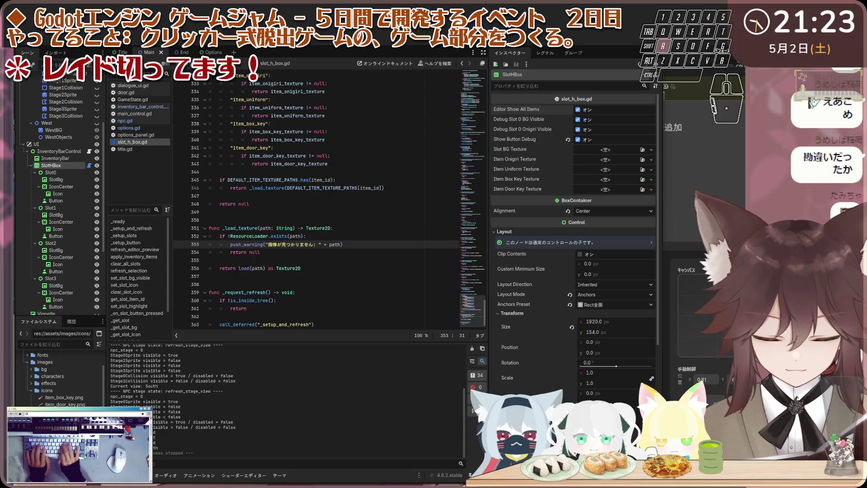
{"action": "key", "text": "space"}
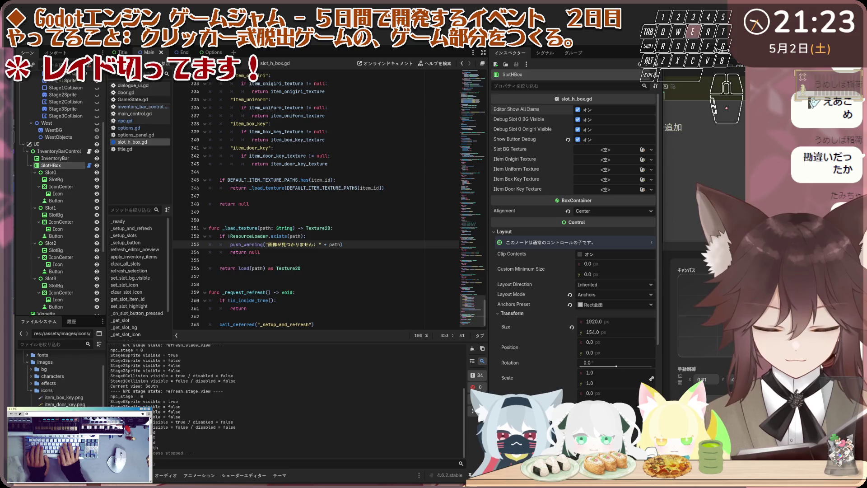
{"action": "key", "text": "space"}
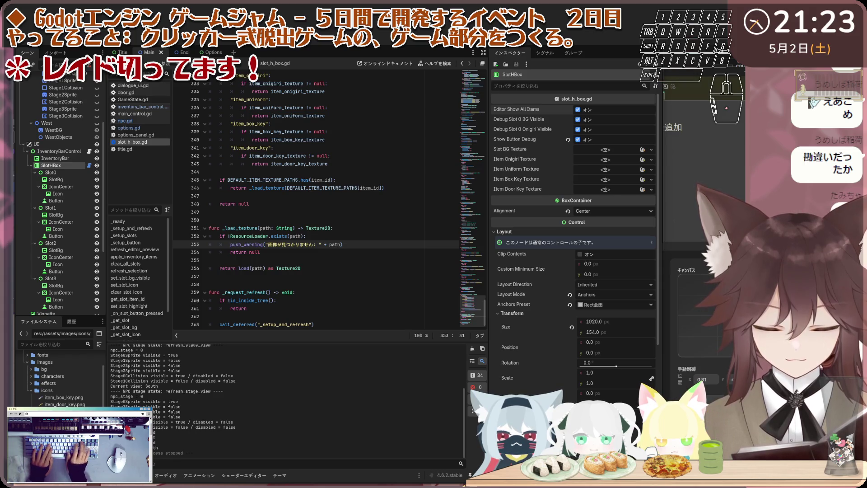
{"action": "key", "text": "r"}
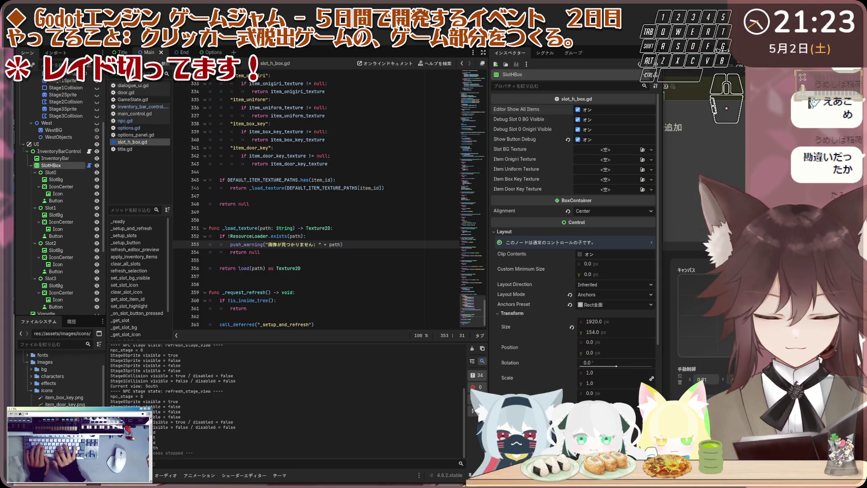
{"action": "key", "text": "a"}
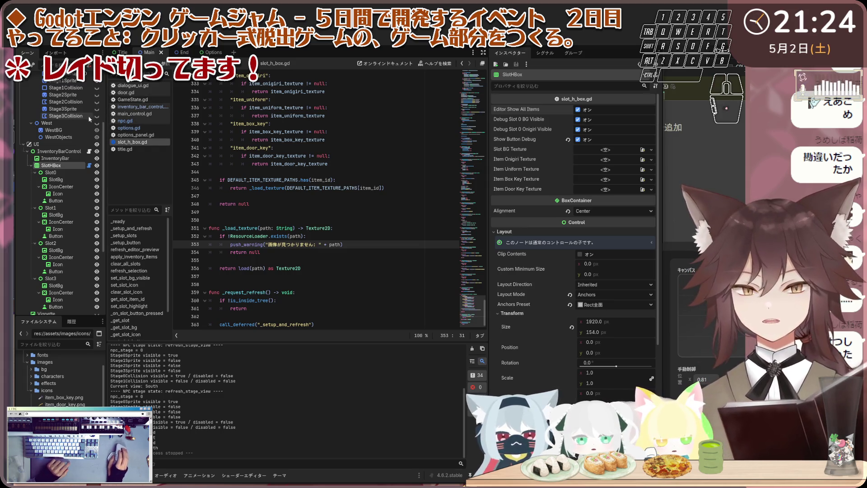
{"action": "scroll", "coordinate": [72, 146], "scroll_direction": "up", "scroll_amount": 4}
{"action": "scroll", "coordinate": [72, 146], "scroll_direction": "up", "scroll_amount": 1}
{"action": "left_click", "coordinate": [72, 113]}
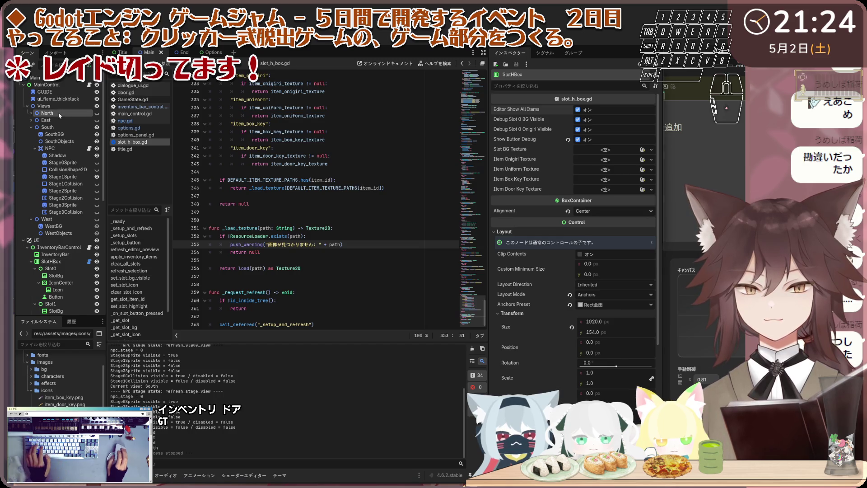
Browse main_control.gd, dialogue_ui.gd, inventory_bar_control.gd and door.gd in the script list.
{"action": "left_click", "coordinate": [140, 107]}
{"action": "left_click", "coordinate": [126, 92]}
{"action": "left_click", "coordinate": [136, 114]}
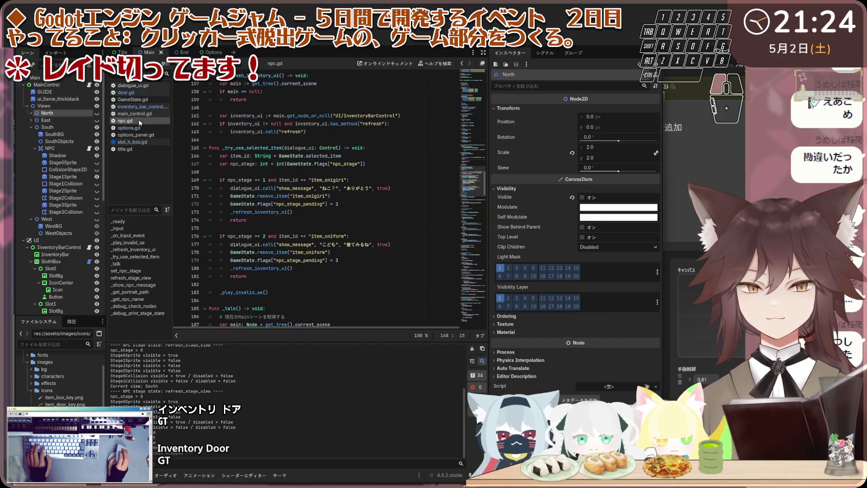
{"action": "left_click", "coordinate": [140, 106]}
{"action": "left_click", "coordinate": [137, 85]}
{"action": "left_click", "coordinate": [138, 99]}
{"action": "left_click", "coordinate": [137, 113]}
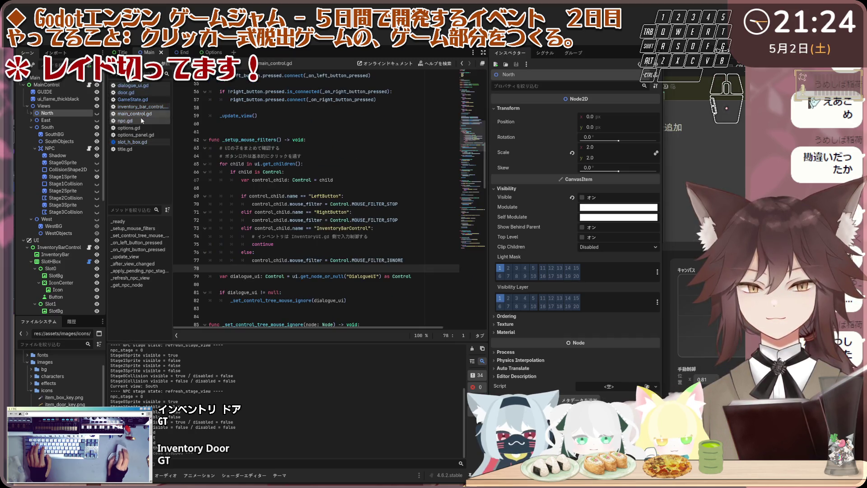
{"action": "left_click", "coordinate": [142, 107]}
{"action": "left_click", "coordinate": [132, 121]}
{"action": "left_click", "coordinate": [126, 92]}
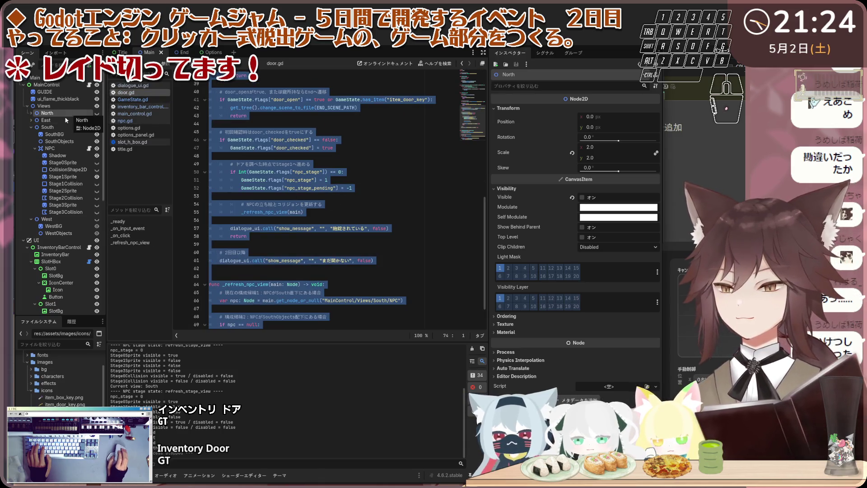
Revisit main_control.gd and npc.gd, ending on inventory_bar_control.gd's slot-press code.
{"action": "left_click", "coordinate": [137, 106]}
{"action": "left_click", "coordinate": [136, 100]}
{"action": "left_click", "coordinate": [140, 115]}
{"action": "left_click", "coordinate": [140, 119]}
{"action": "left_click", "coordinate": [44, 106]}
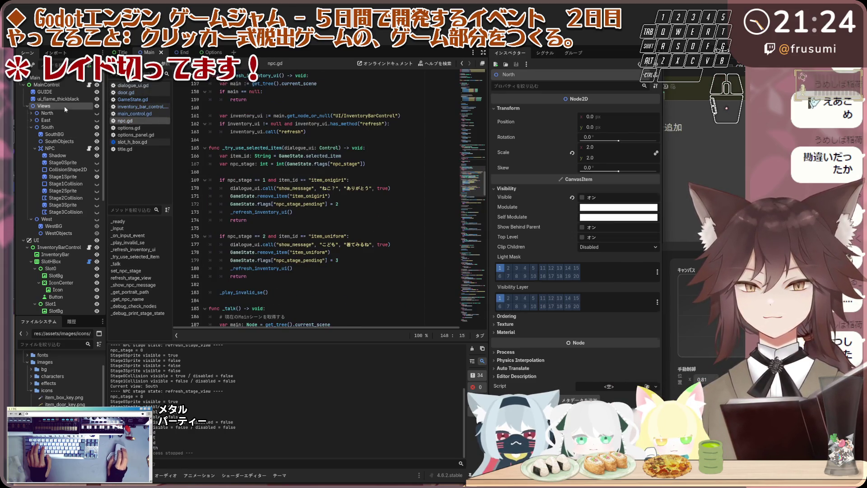
{"action": "left_click", "coordinate": [90, 247]}
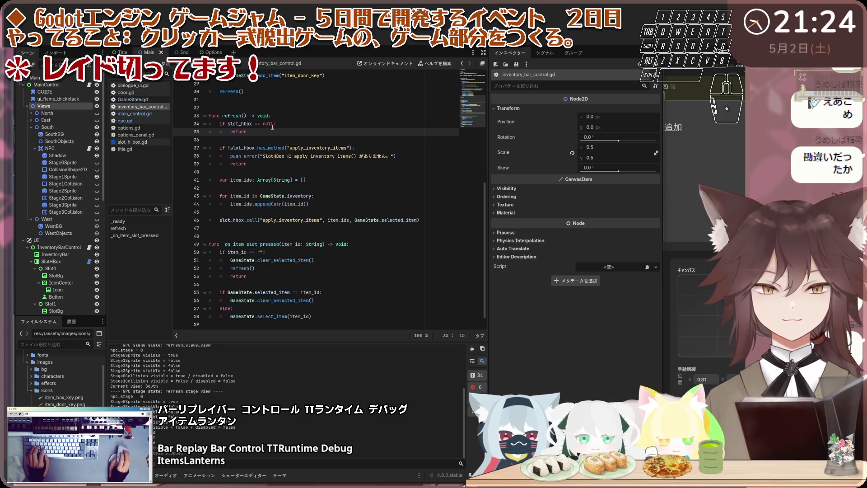
Replace debug test-item lines 24–28 with the revised block that comments out item_door_key.
{"action": "scroll", "coordinate": [270, 125], "scroll_direction": "up", "scroll_amount": 9}
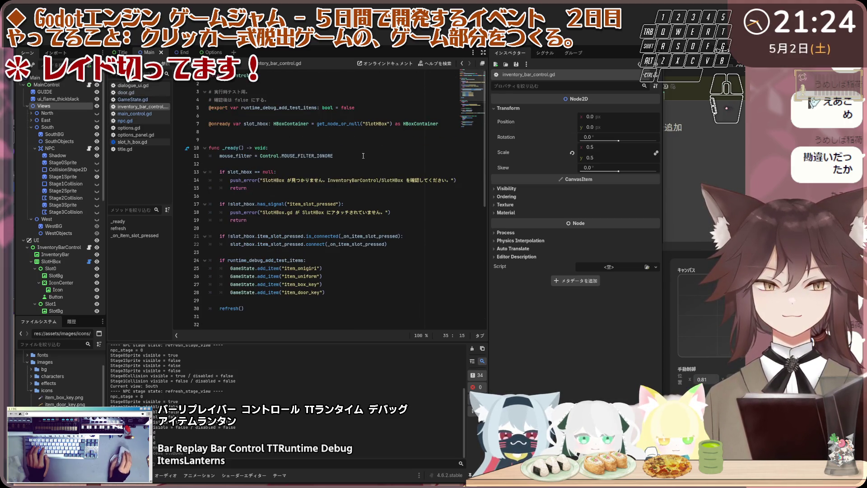
{"action": "left_click", "coordinate": [333, 289]}
{"action": "scroll", "coordinate": [335, 288], "scroll_direction": "down", "scroll_amount": 1}
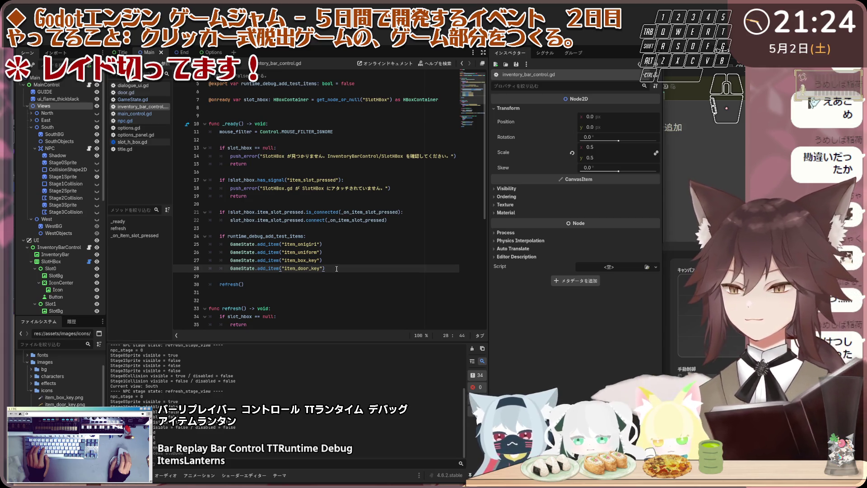
{"action": "left_click_drag", "start_coordinate": [336, 268], "coordinate": [209, 236]}
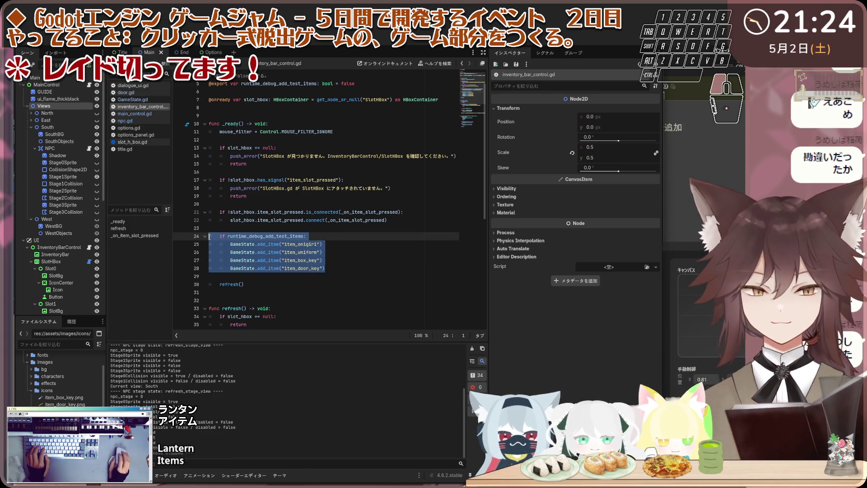
{"action": "type", "text": "if runtime_debug_add_test_items: \tGameState.add_item(\"item_onigiri\") \tGameState.add_item(\"item_uniform\") \tGameState.add_item(\"item_box_key\") \t# item_door_key は追加しない"}
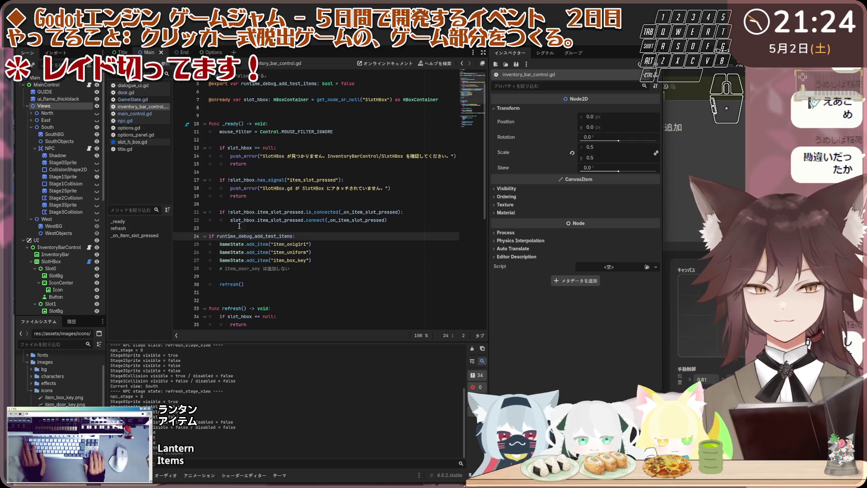
Indent the four pasted debug lines one level.
{"action": "key", "text": "Tab"}
{"action": "key", "text": "Down"}
{"action": "key", "text": "Tab"}
{"action": "key", "text": "Down"}
{"action": "key", "text": "Tab"}
{"action": "key", "text": "Down"}
{"action": "key", "text": "Tab"}
{"action": "key", "text": "Down"}
Save inventory_bar_control.gd and run the game with F5.
{"action": "left_click", "coordinate": [332, 235]}
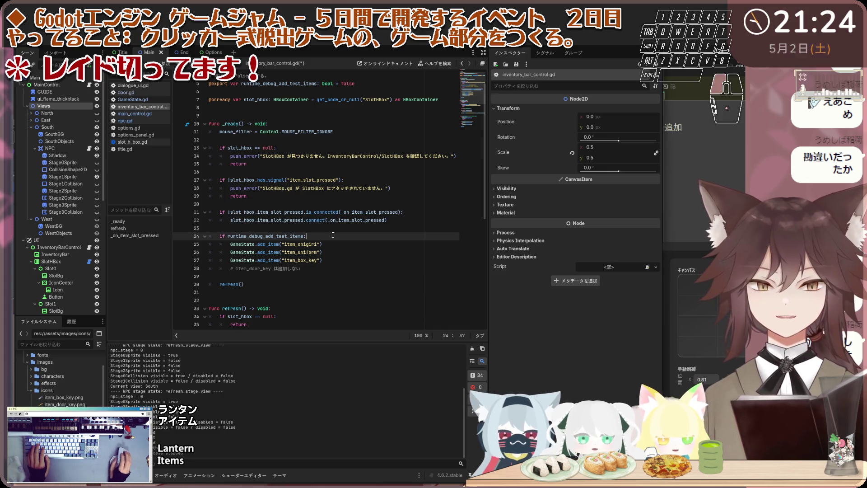
{"action": "key", "text": "ctrl+s"}
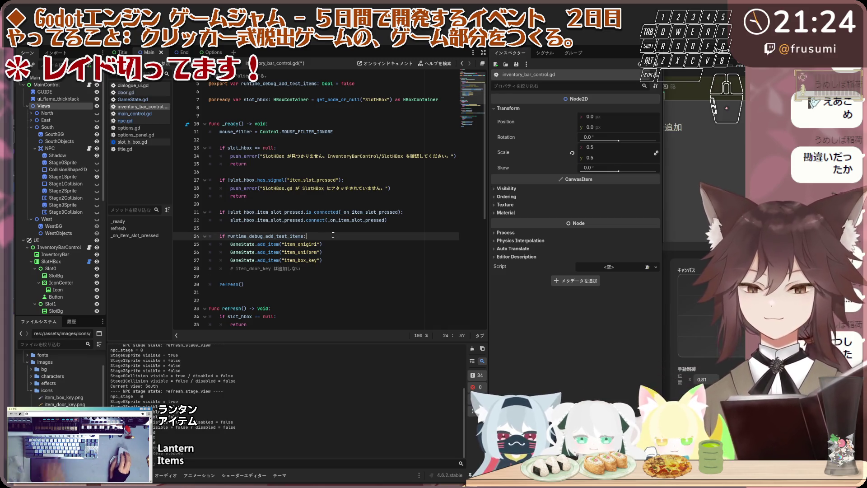
{"action": "key", "text": "F5"}
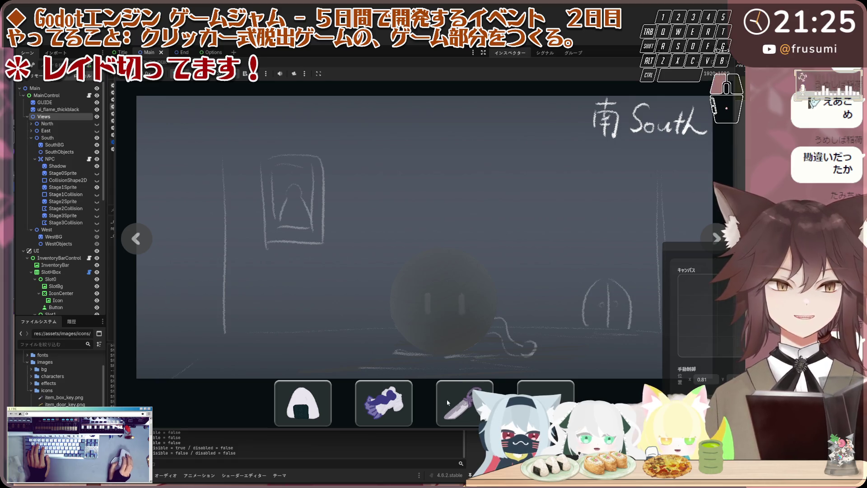
Select the second inventory item in the running game, then stop the game with F8.
{"action": "left_click", "coordinate": [383, 398]}
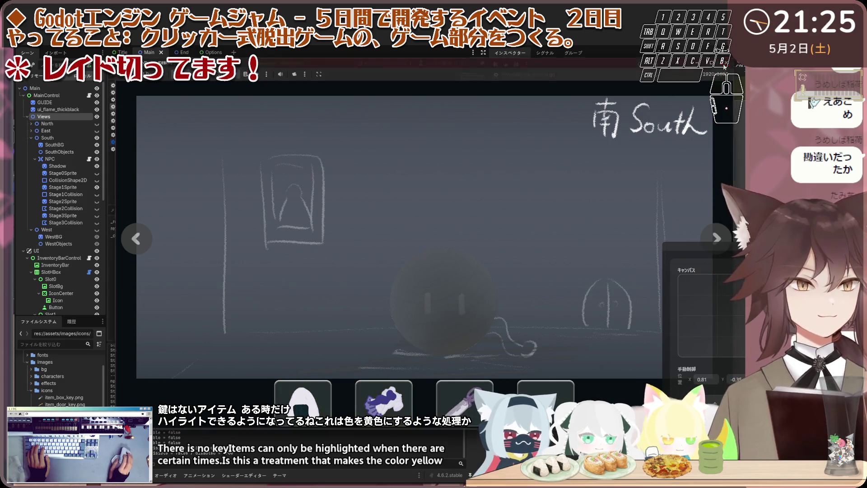
{"action": "key", "text": "F8"}
{"action": "scroll", "coordinate": [60, 271], "scroll_direction": "down", "scroll_amount": 5}
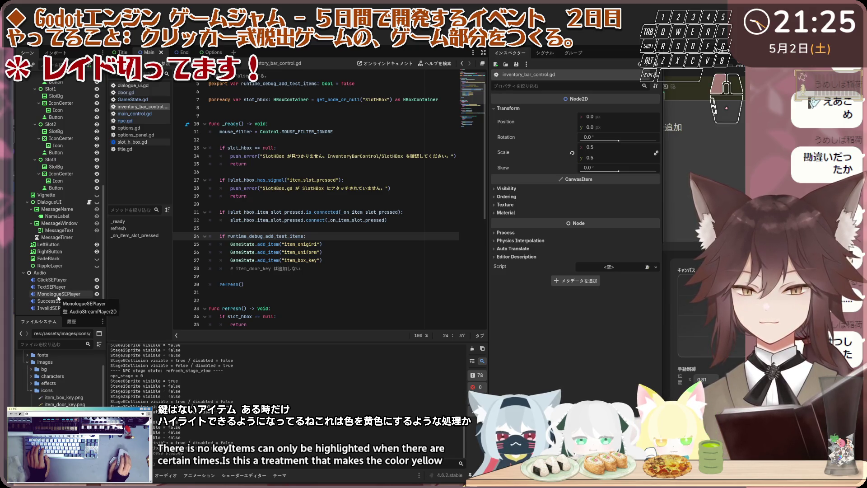
Preview MonologueSEPlayer's 003_click.wav sound and copy the node's name.
{"action": "left_click", "coordinate": [58, 294]}
{"action": "left_click", "coordinate": [580, 151]}
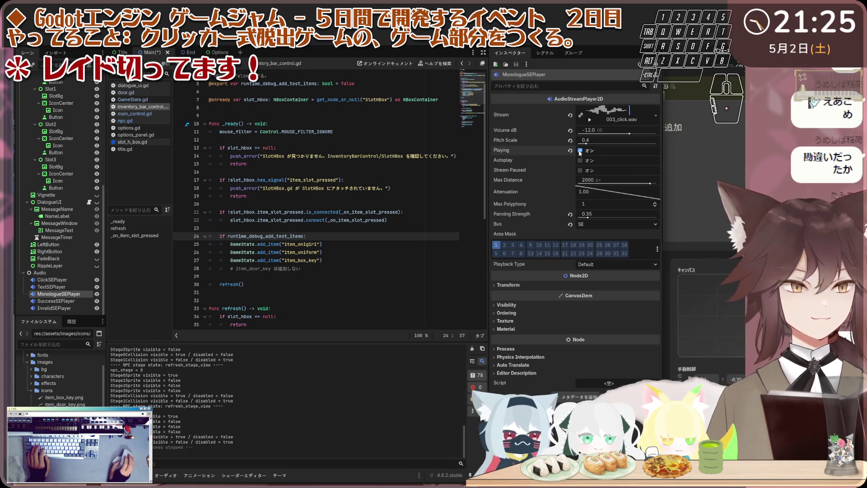
{"action": "left_click", "coordinate": [63, 294]}
{"action": "key", "text": "ctrl+c"}
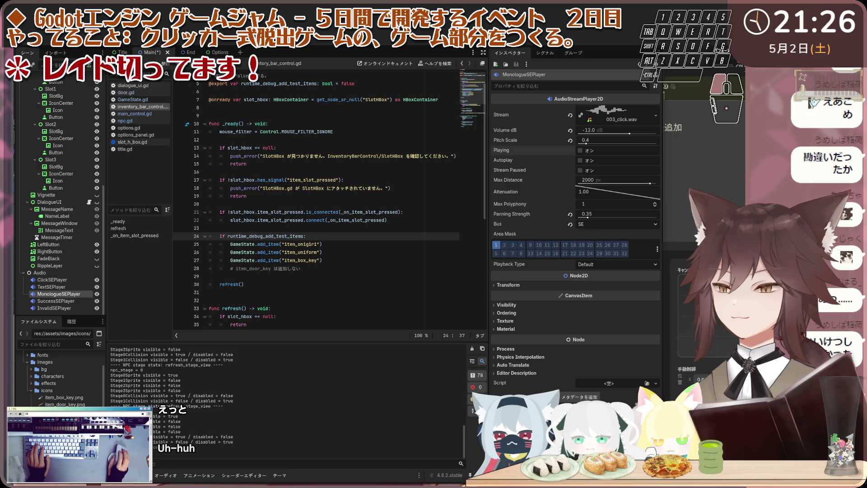
{"action": "key", "text": "c"}
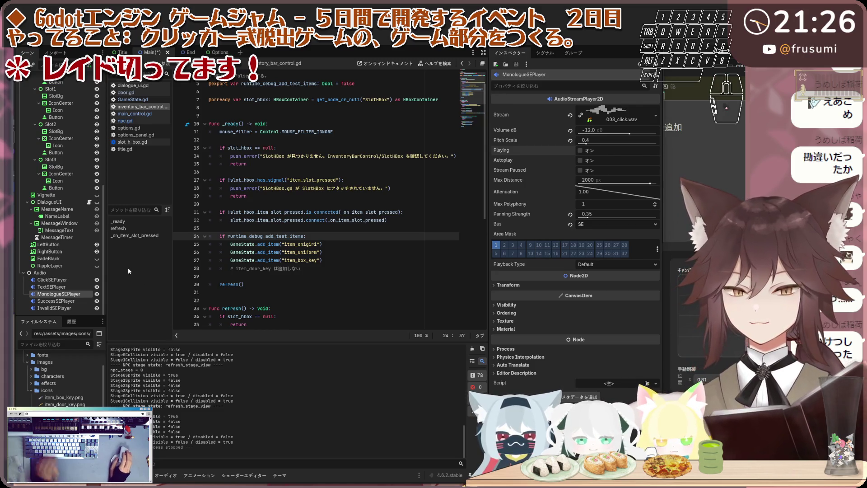
Select SuccessSEPlayer to show its 001_pyowan_up.wav, -6 dB settings, then paste the copied name and type.
{"action": "left_click", "coordinate": [75, 301]}
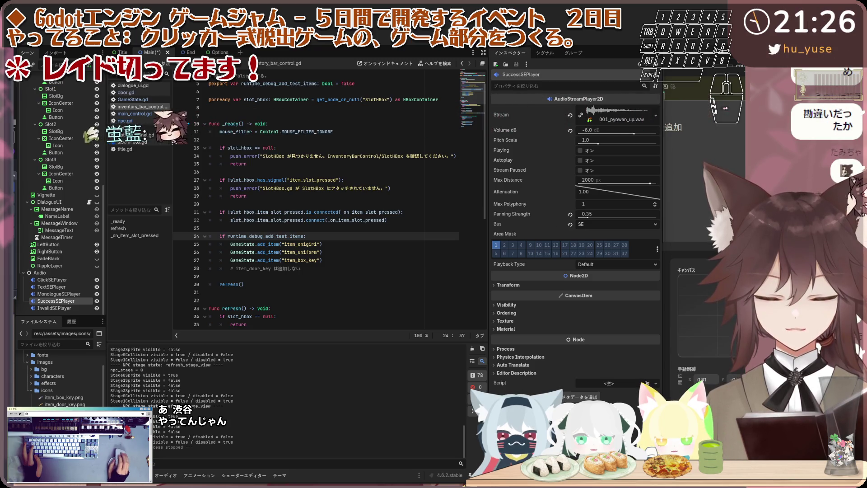
{"action": "mouse_move", "coordinate": [166, 482]}
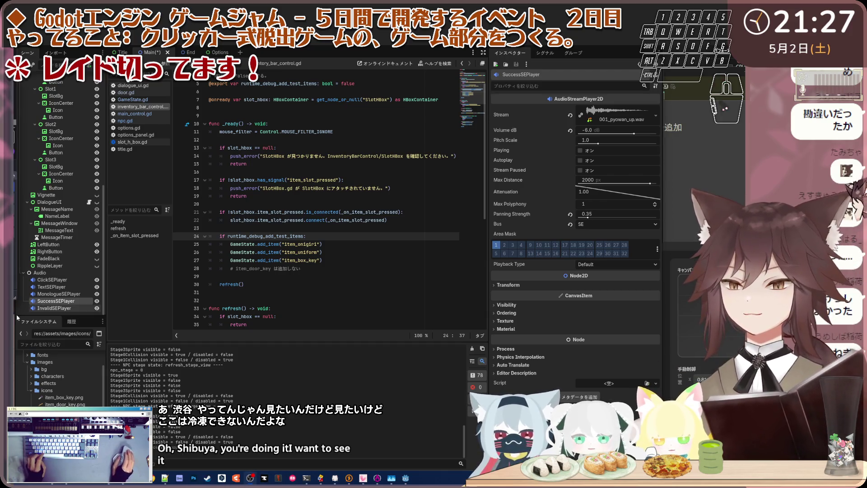
{"action": "key", "text": "ctrl+v"}
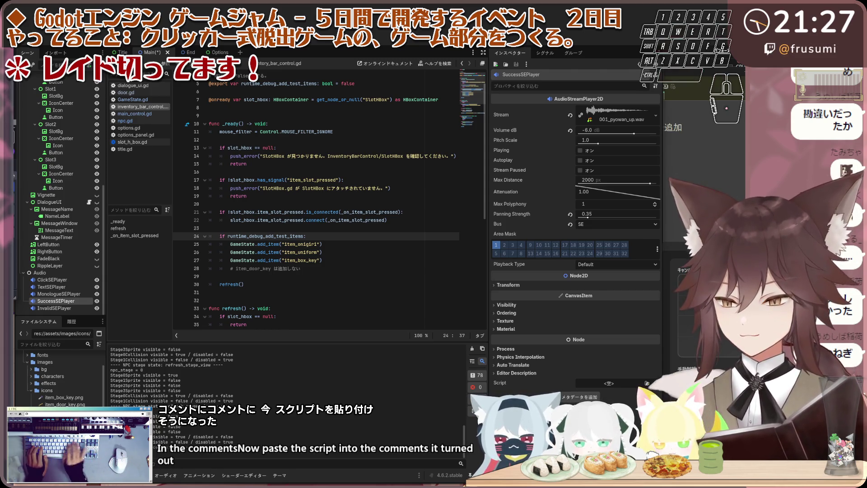
{"action": "key", "text": "a"}
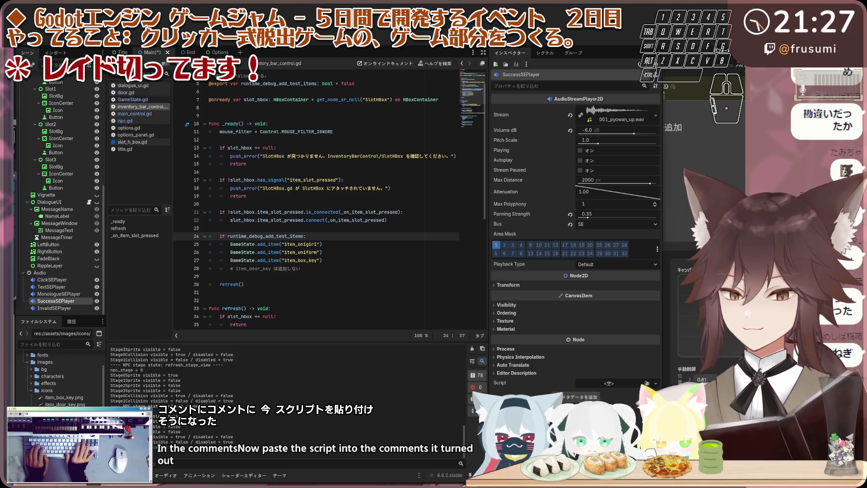
{"action": "key", "text": "e"}
{"action": "key", "text": "t"}
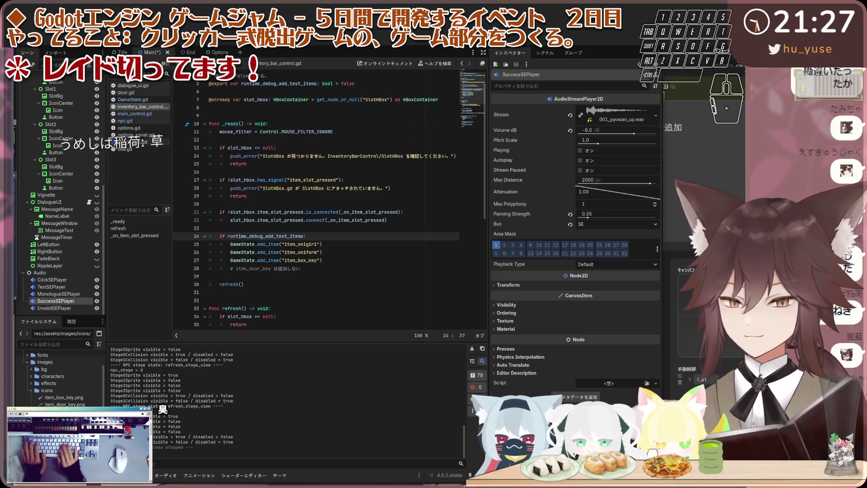
{"action": "key", "text": "a"}
{"action": "key", "text": "s"}
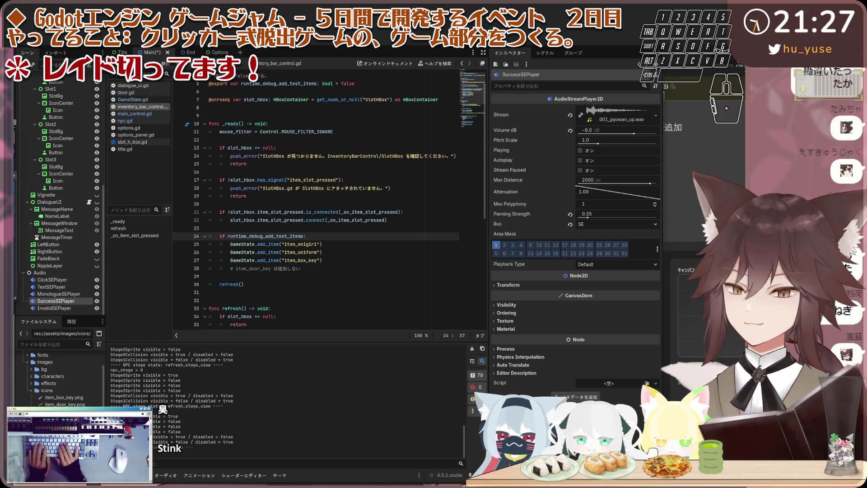
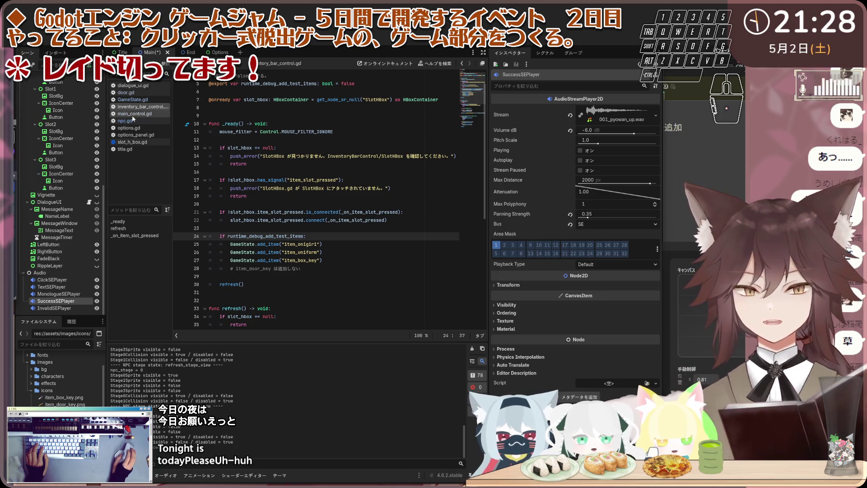
Replace _on_item_slot_pressed with the commented version and save the script.
{"action": "left_click", "coordinate": [128, 236]}
{"action": "mouse_move", "coordinate": [293, 313]}
{"action": "left_mouse_down"}
{"action": "mouse_move", "coordinate": [271, 253]}
{"action": "mouse_move", "coordinate": [209, 228]}
{"action": "left_mouse_up"}
{"action": "type", "text": "func _on_item_slot_pressed(item_id: String) -> void: \t# 空スロットを押した場合は選択解除 \tif item_id == \"\": \t\tGameState.clear_selected_item() \t\trefresh() \t\treturn  \t# 同じアイテムをもう一度押した場合は選択解除 \tif GameState.selected_item == item_id: \t\tGameState.clear_selected_item() \t\trefresh() \t\treturn  \t# 新しいアイテムを選択する \tGameState.select_item(item_id)  \t# アイテム選択SEを再生する \t_play_inventory_select_se()  \t# インベントリ表示を更新する \trefresh()"}
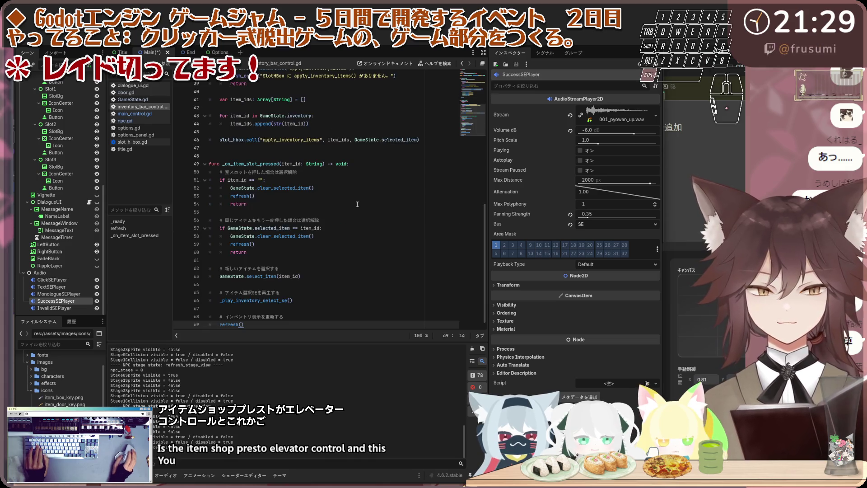
{"action": "left_click", "coordinate": [357, 199]}
{"action": "key", "text": "ctrl+s"}
Add the new _play_inventory_select_se function after it, save, and run the game with F5.
{"action": "scroll", "coordinate": [324, 273], "scroll_direction": "down", "scroll_amount": 1}
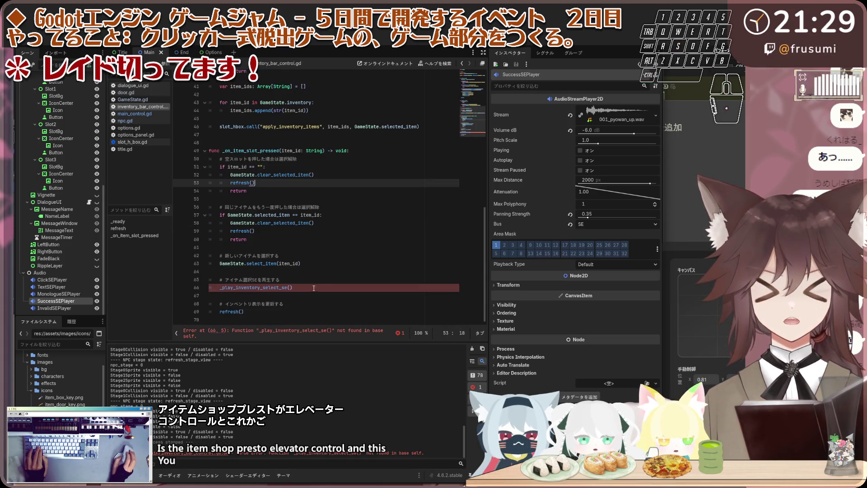
{"action": "left_click", "coordinate": [314, 287]}
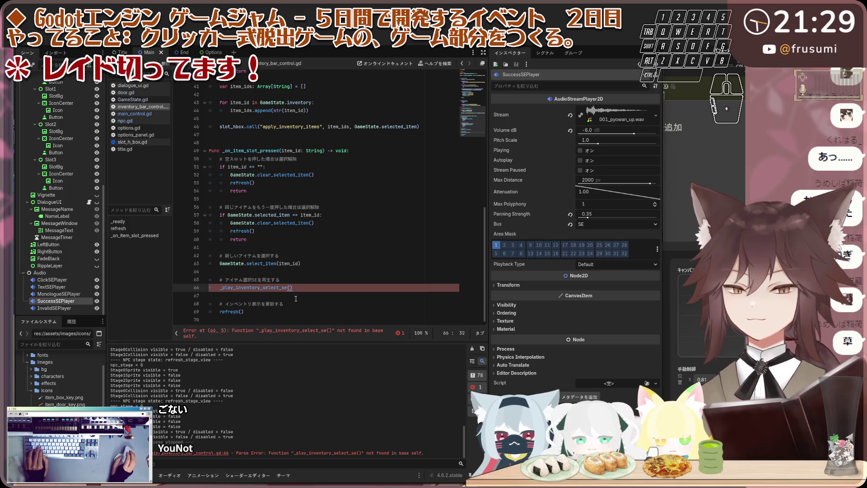
{"action": "left_click", "coordinate": [300, 316]}
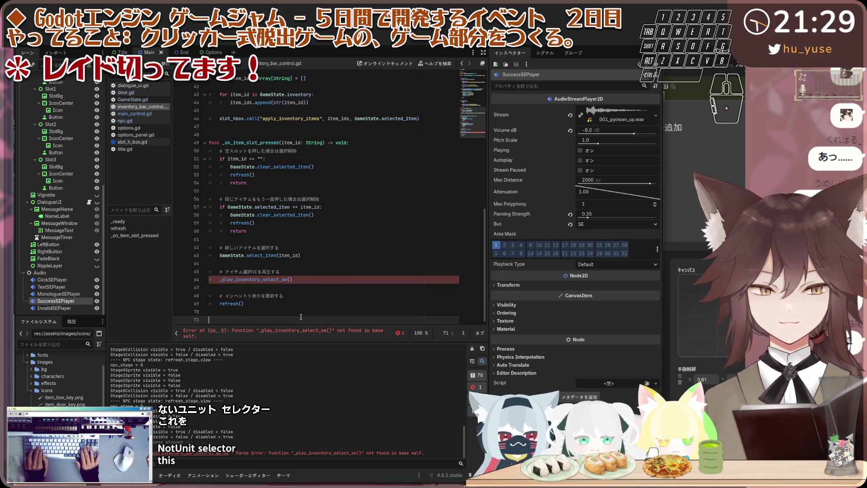
{"action": "key", "text": "ctrl+v"}
{"action": "key", "text": "Up"}
{"action": "key", "text": "Up"}
{"action": "key", "text": "Up"}
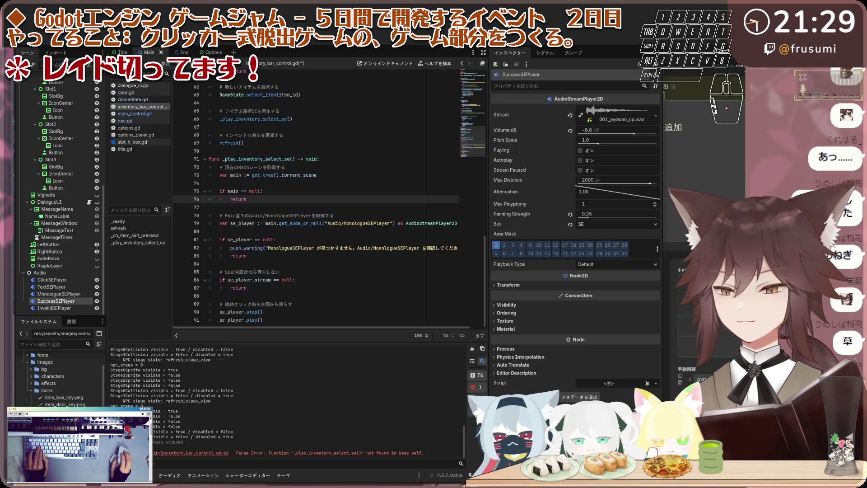
{"action": "left_click", "coordinate": [372, 286]}
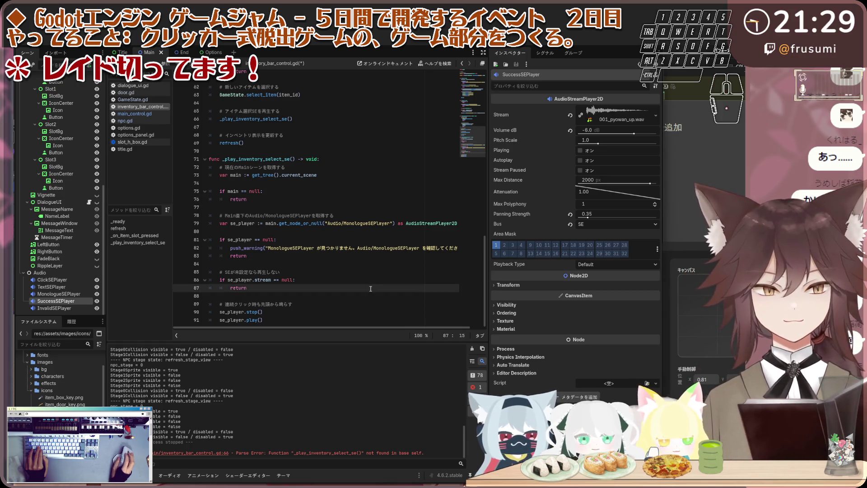
{"action": "key", "text": "ctrl+s"}
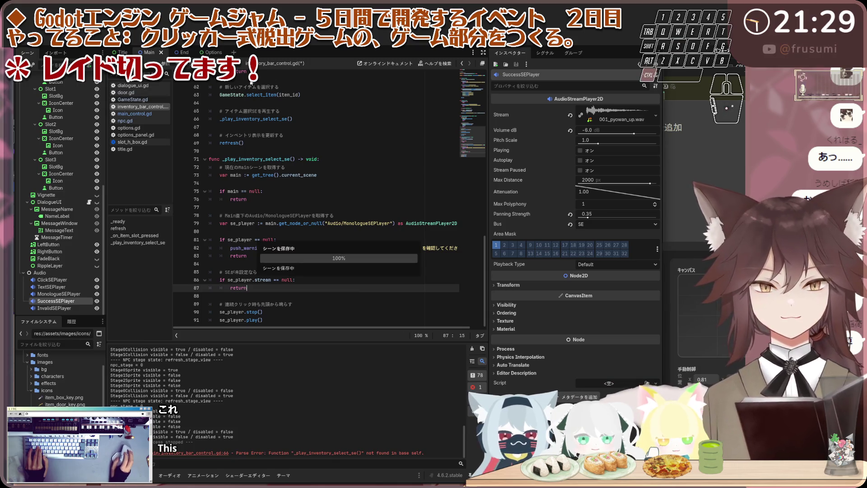
{"action": "key", "text": "F5"}
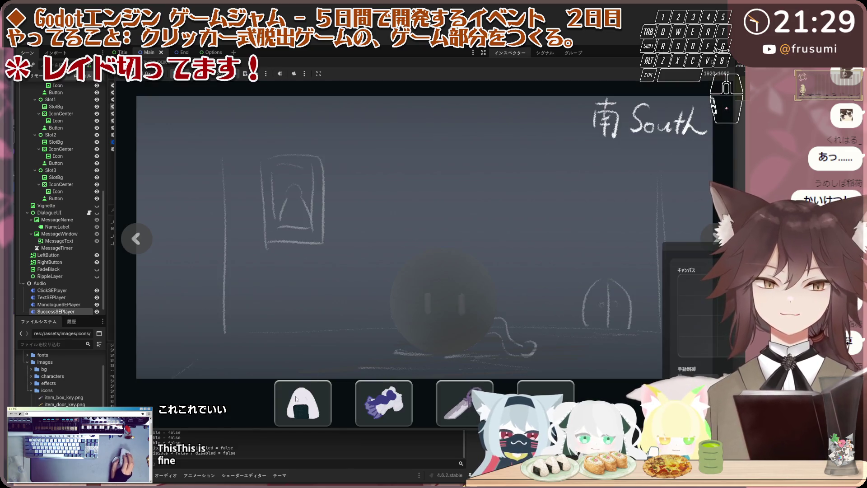
Select and deselect the onigiri item, then inspect the ball in the South room.
{"action": "left_click", "coordinate": [356, 400]}
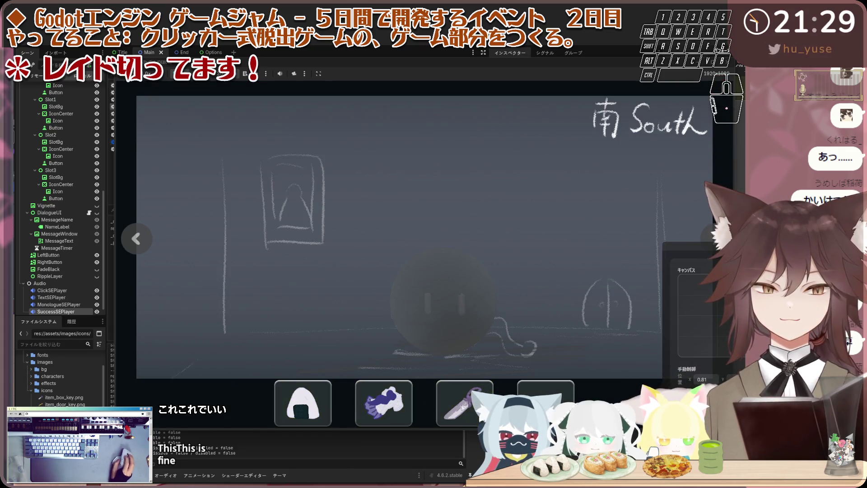
{"action": "left_click", "coordinate": [397, 404]}
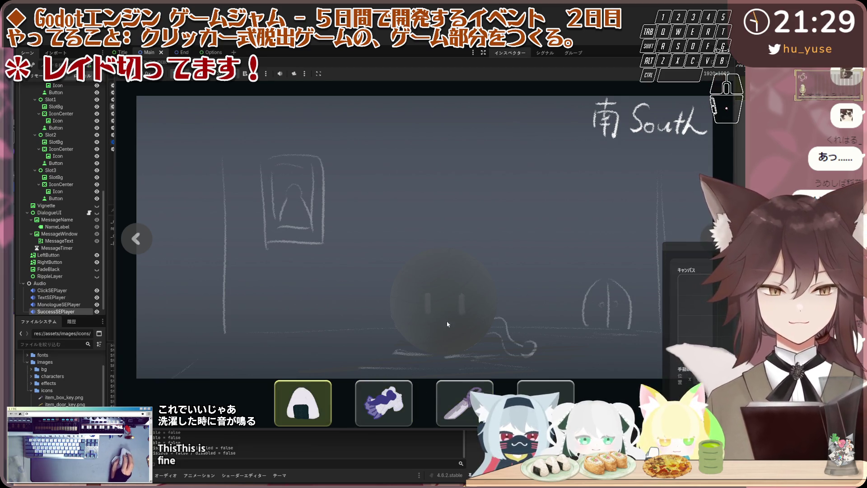
{"action": "left_click", "coordinate": [327, 396]}
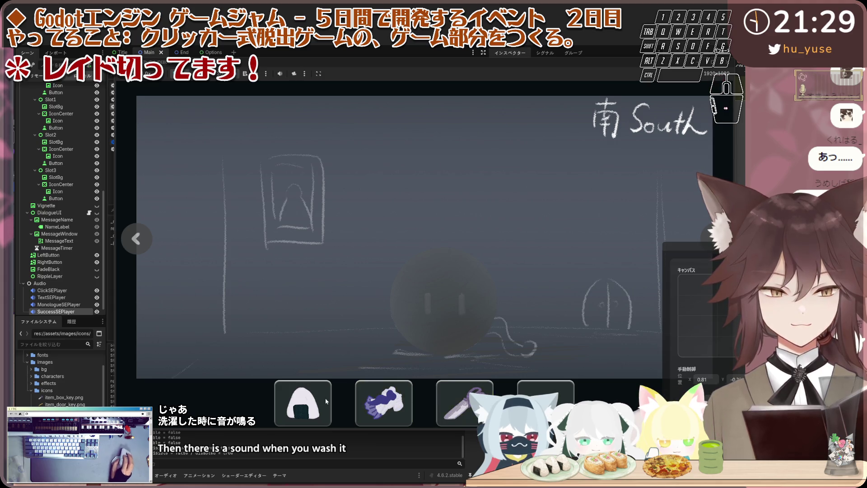
{"action": "left_click", "coordinate": [415, 271]}
{"action": "left_click", "coordinate": [421, 272]}
Circle through East, North, West and South, trying the locked North door on the way.
{"action": "left_click", "coordinate": [140, 245]}
{"action": "left_click", "coordinate": [139, 245]}
{"action": "left_click", "coordinate": [374, 259]}
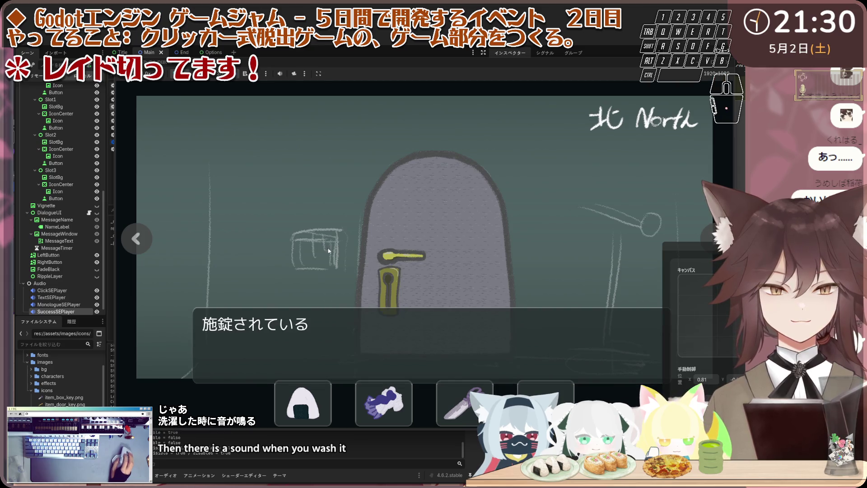
{"action": "left_click", "coordinate": [403, 272]}
{"action": "left_click", "coordinate": [146, 238]}
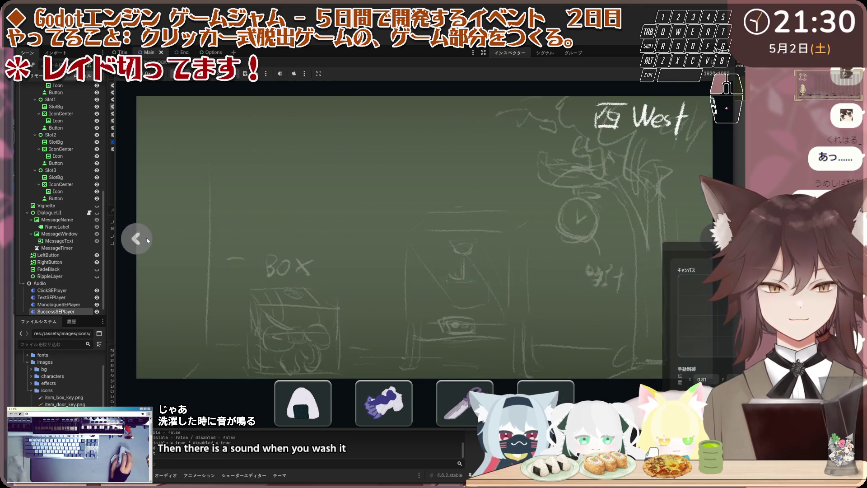
{"action": "left_click", "coordinate": [146, 238]}
Give the onigiri to the cat, then recheck the North door and return South.
{"action": "left_click", "coordinate": [413, 277]}
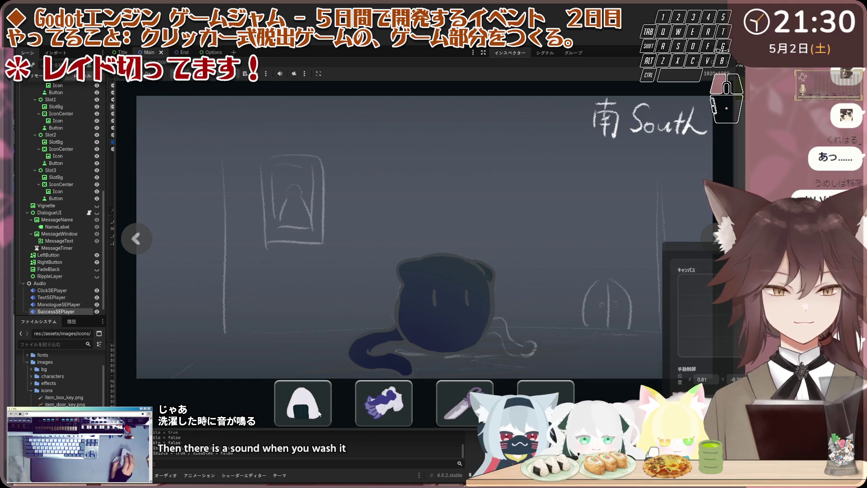
{"action": "left_click", "coordinate": [446, 306]}
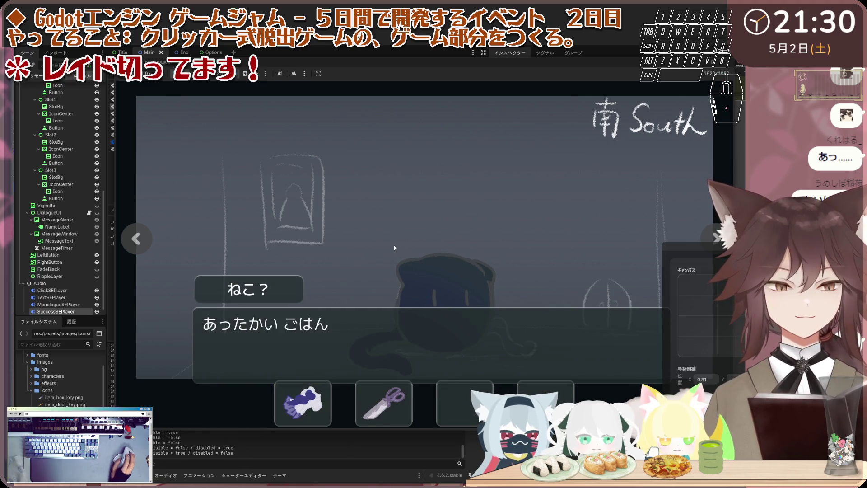
{"action": "left_click", "coordinate": [443, 266]}
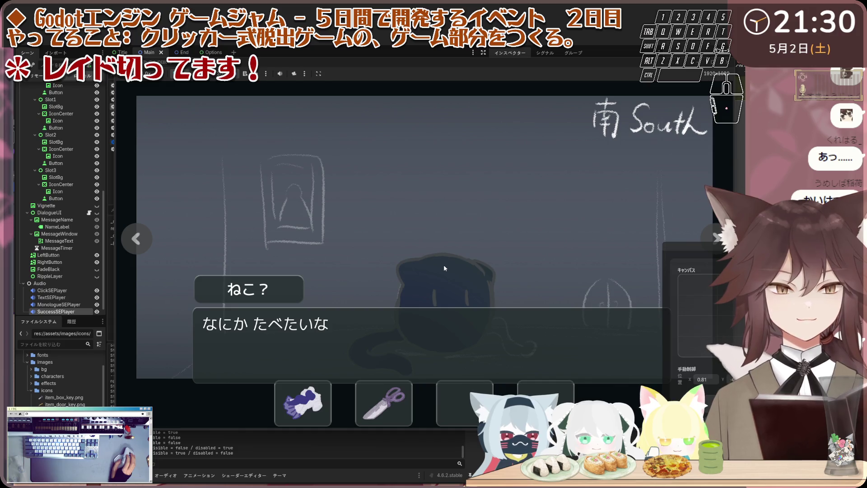
{"action": "left_click", "coordinate": [142, 236]}
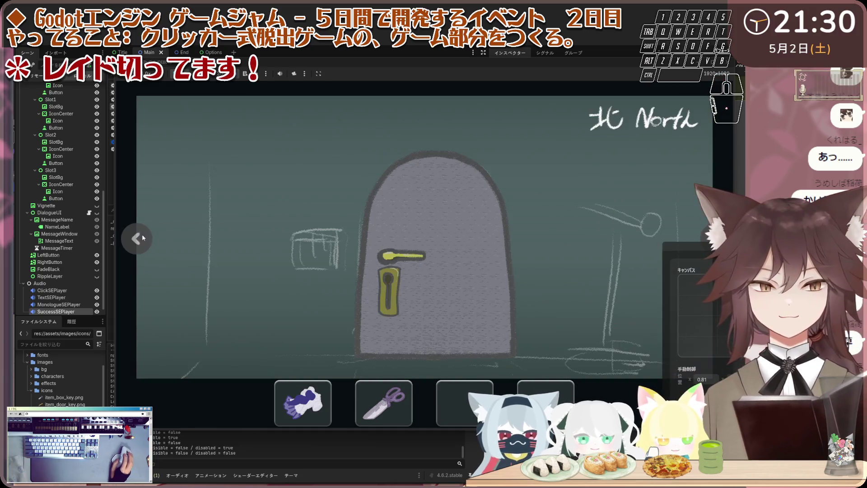
{"action": "left_click", "coordinate": [414, 261]}
{"action": "left_click", "coordinate": [147, 247]}
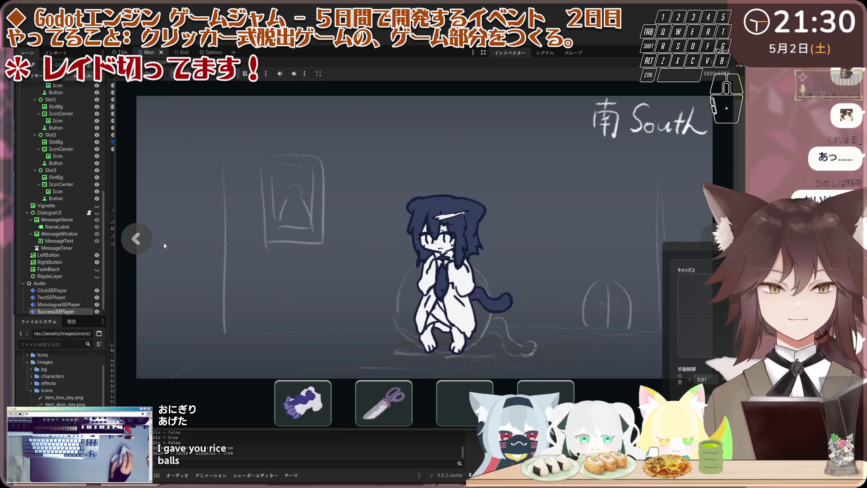
Talk through the child's dialogue, circle the rooms, and use the held item on the child.
{"action": "left_click", "coordinate": [323, 222]}
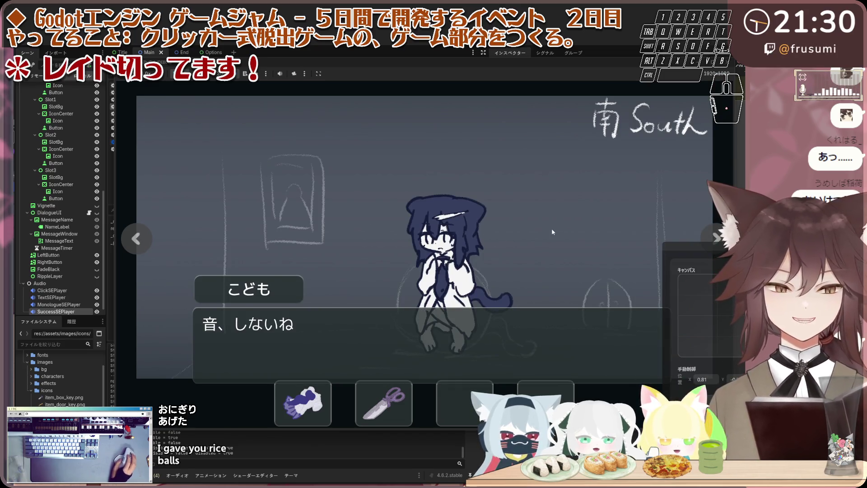
{"action": "left_click", "coordinate": [463, 245]}
{"action": "left_click", "coordinate": [463, 245]}
{"action": "left_click", "coordinate": [259, 206]}
{"action": "left_click", "coordinate": [137, 239]}
{"action": "left_click", "coordinate": [137, 239]}
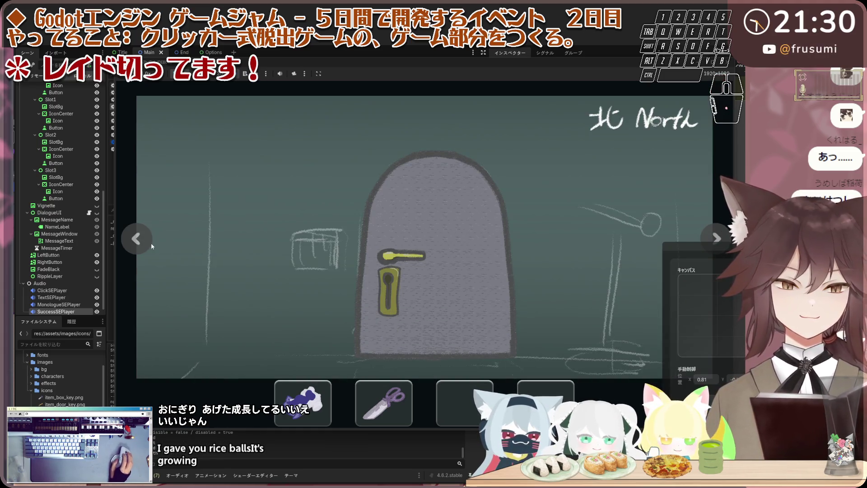
{"action": "left_click", "coordinate": [143, 242]}
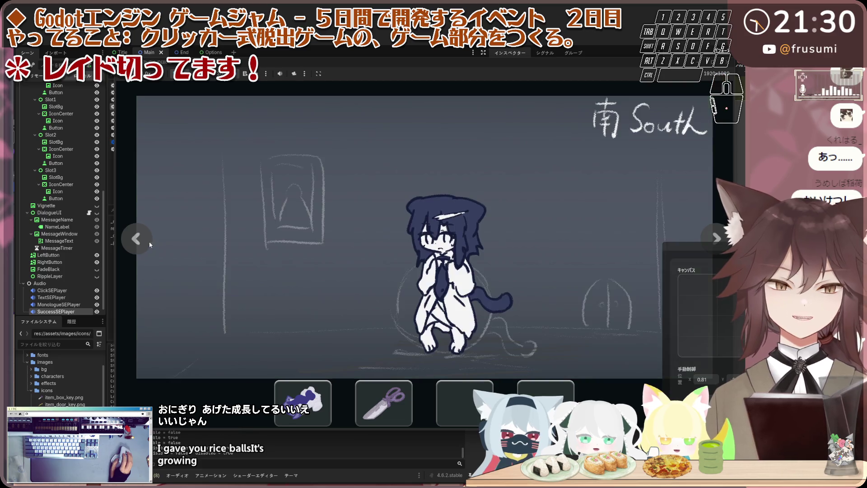
{"action": "left_click", "coordinate": [441, 266]}
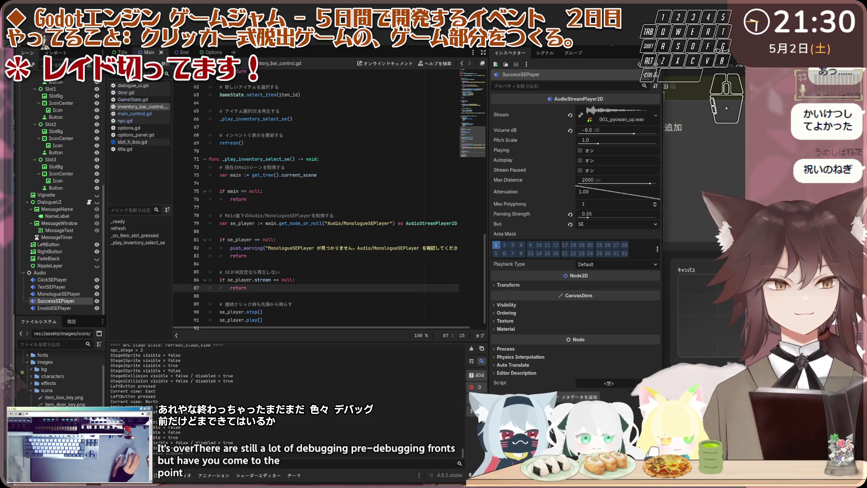
Relaunch the game with F6, inspect the ball, and cycle through all four room views.
{"action": "key", "text": "F6"}
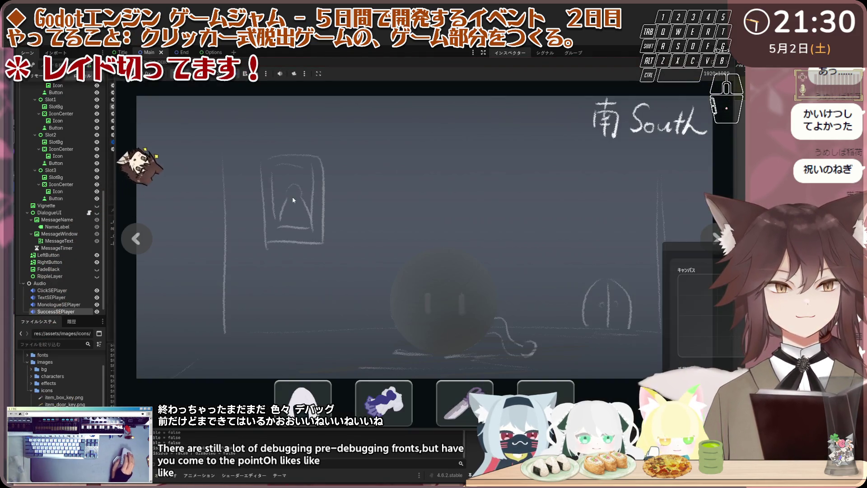
{"action": "left_click", "coordinate": [294, 200]}
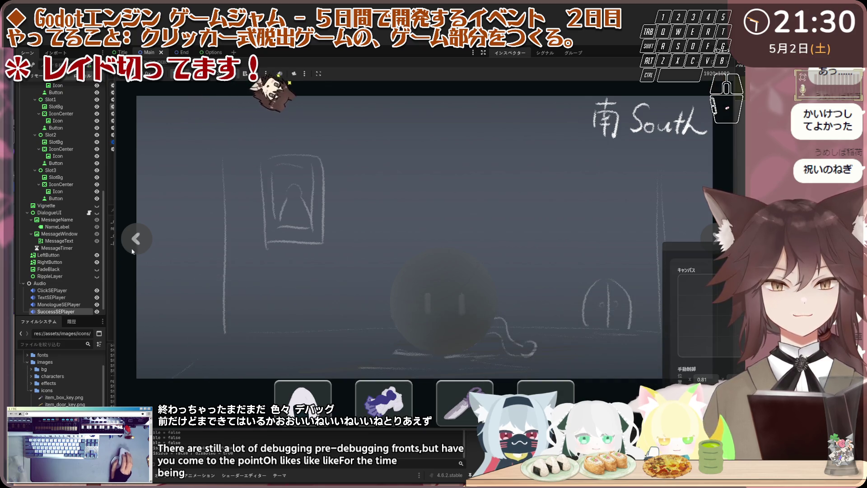
{"action": "left_click", "coordinate": [134, 240]}
{"action": "left_click", "coordinate": [134, 238]}
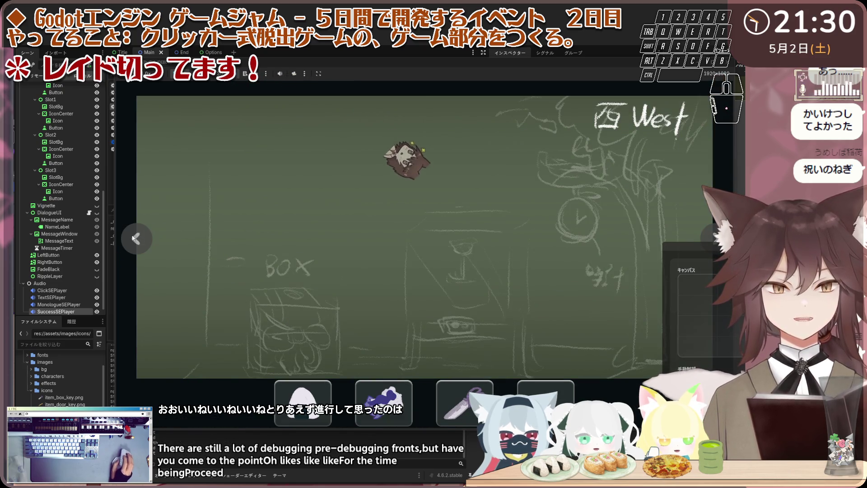
{"action": "left_click", "coordinate": [135, 238]}
{"action": "left_click", "coordinate": [140, 242]}
{"action": "left_click", "coordinate": [150, 239]}
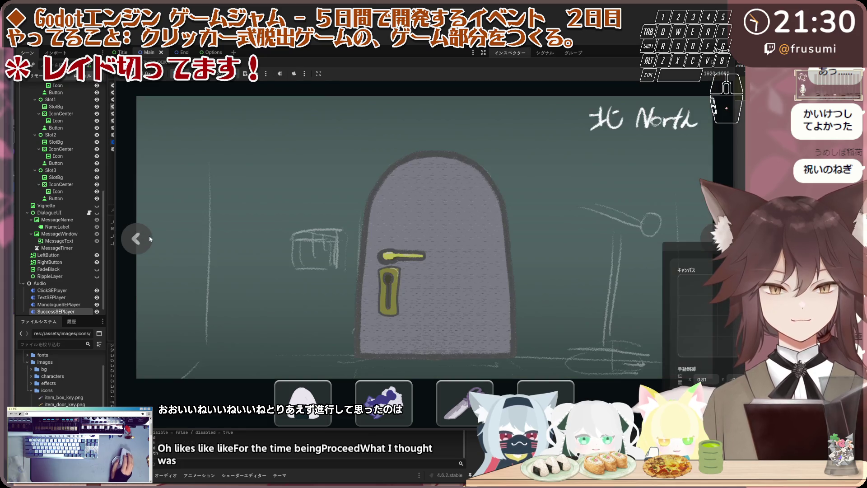
{"action": "left_click", "coordinate": [150, 239]}
{"action": "left_click", "coordinate": [150, 239]}
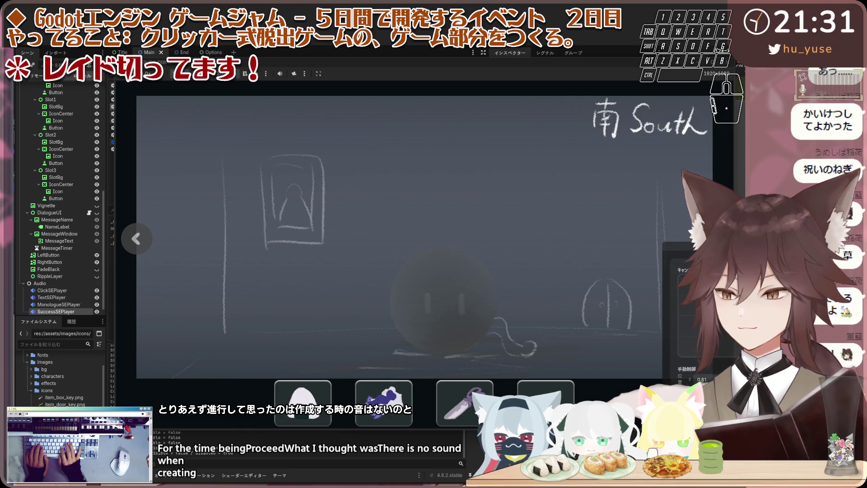
Enter the keys r, a, d, t, e, space and r, then stop the running test with F8.
{"action": "key", "text": "r"}
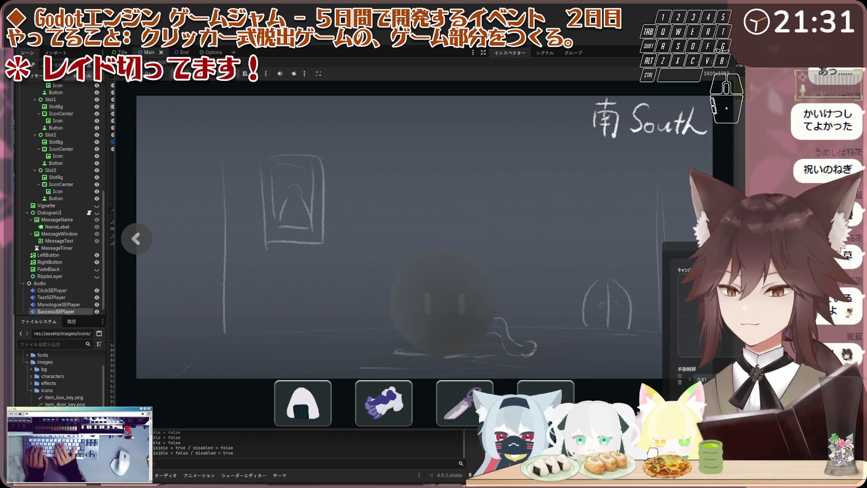
{"action": "key", "text": "a"}
{"action": "key", "text": "d"}
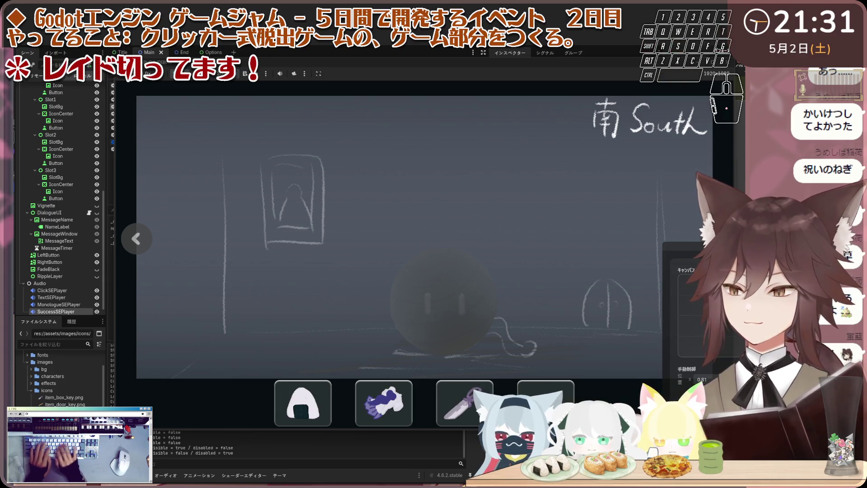
{"action": "key", "text": "t"}
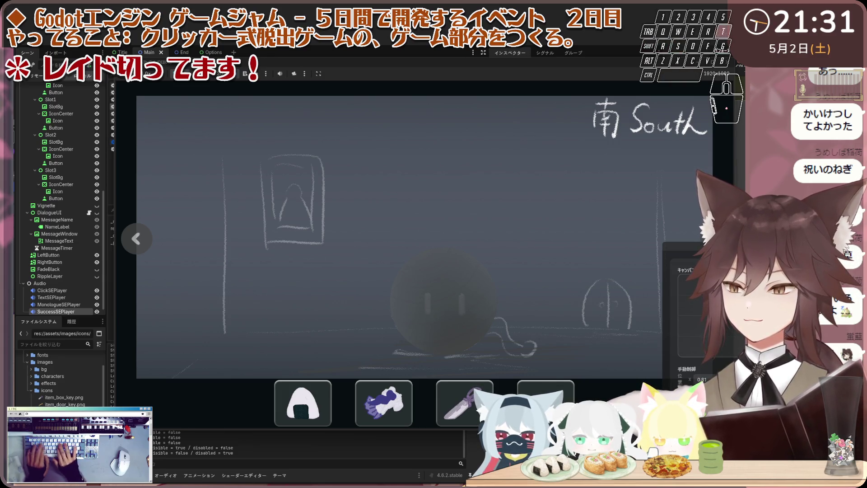
{"action": "key", "text": "e"}
{"action": "key", "text": "space"}
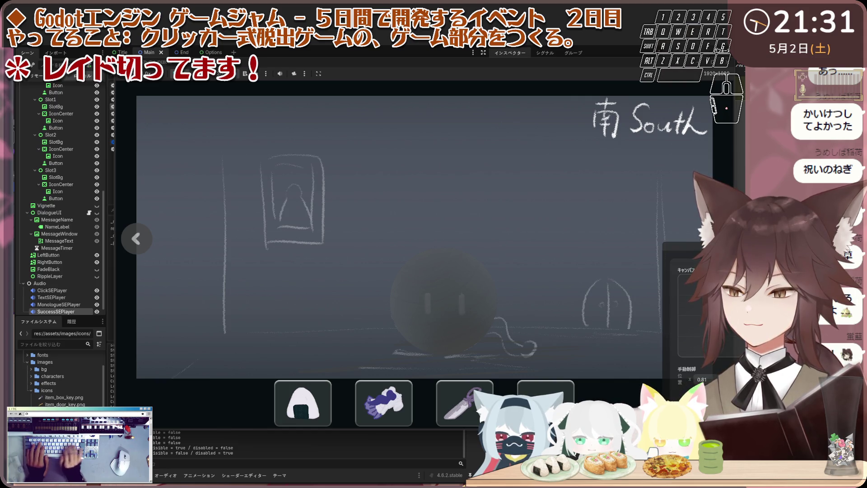
{"action": "key", "text": "r"}
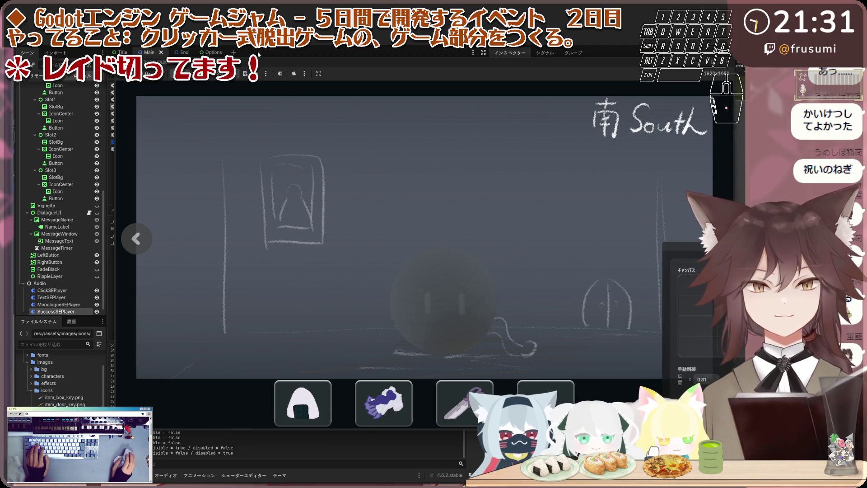
{"action": "key", "text": "F8"}
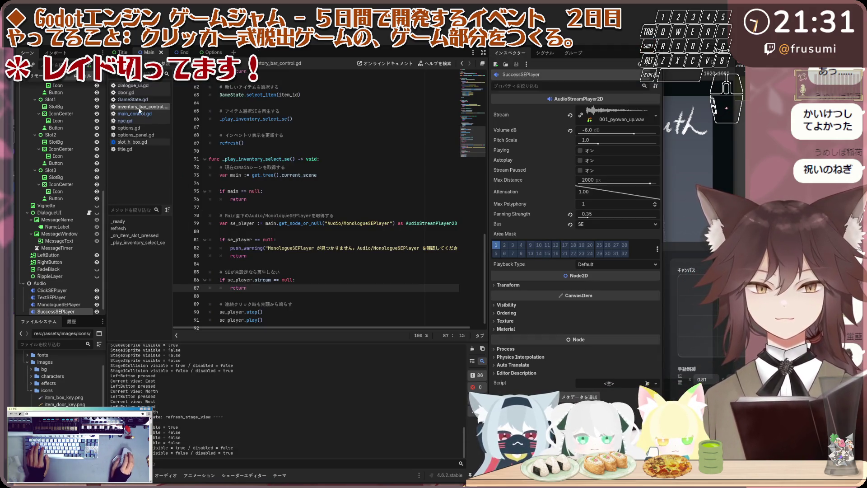
Select all of inventory_bar_control.gd and inspect the InventoryBarControl node's properties.
{"action": "scroll", "coordinate": [281, 215], "scroll_direction": "down", "scroll_amount": 1}
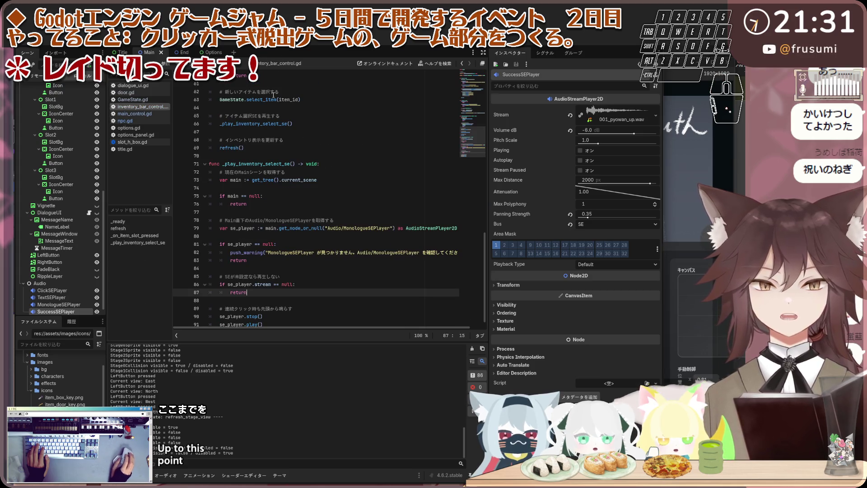
{"action": "scroll", "coordinate": [279, 221], "scroll_direction": "up", "scroll_amount": 2}
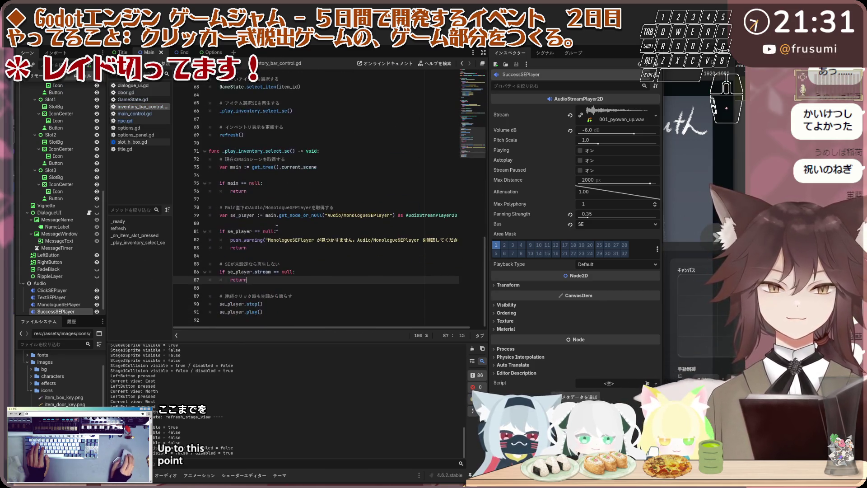
{"action": "scroll", "coordinate": [277, 228], "scroll_direction": "up", "scroll_amount": 18}
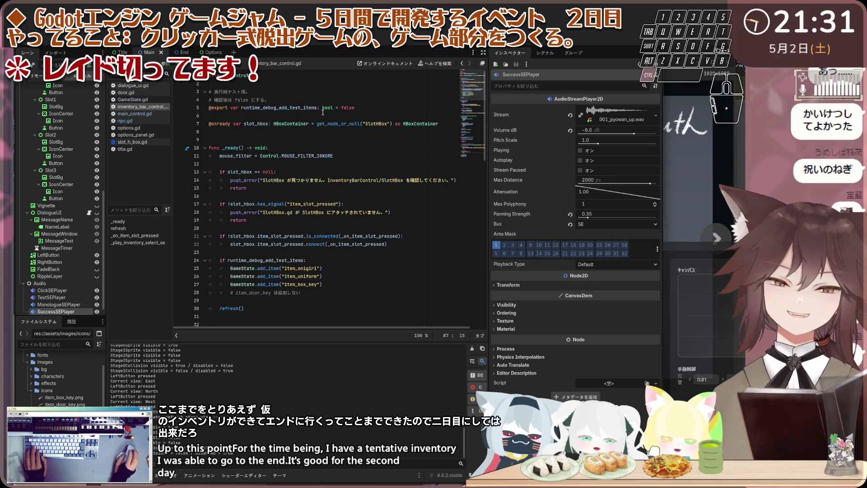
{"action": "key", "text": "ctrl+a"}
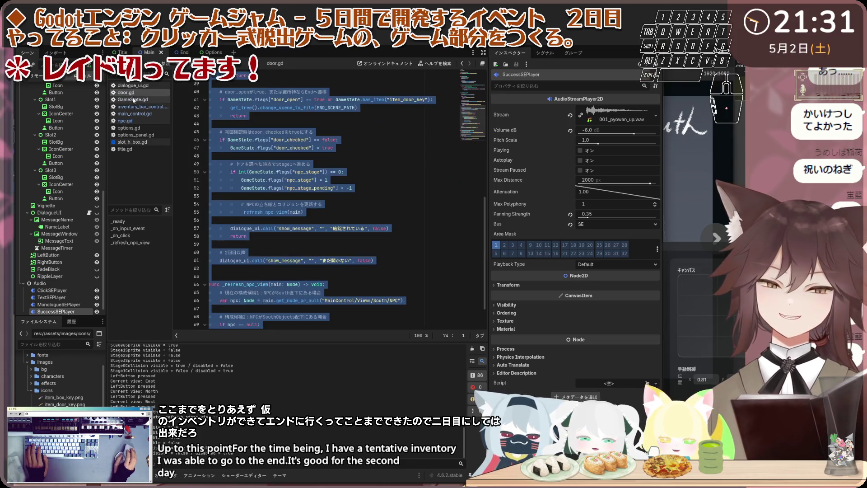
{"action": "left_click", "coordinate": [353, 96]}
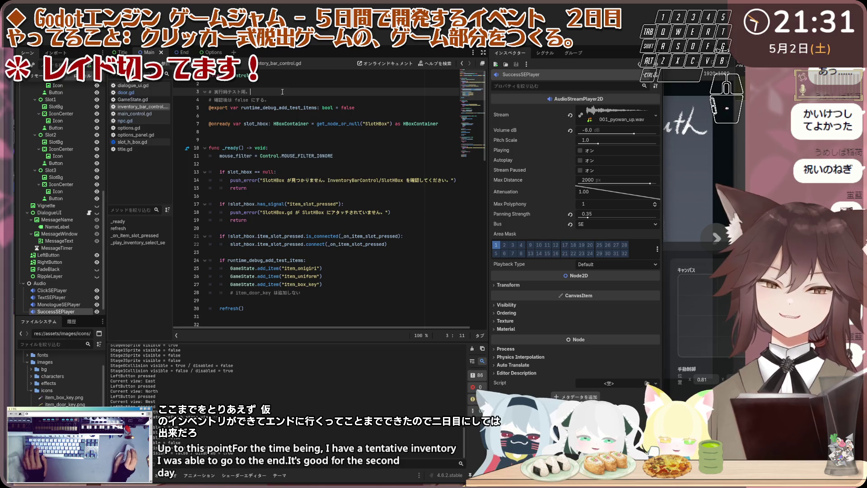
{"action": "key", "text": "ctrl+a"}
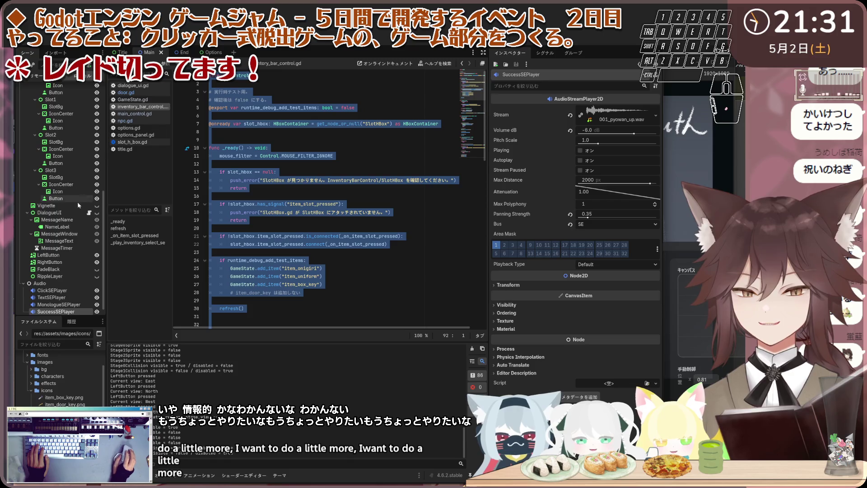
{"action": "scroll", "coordinate": [82, 201], "scroll_direction": "up", "scroll_amount": 6}
{"action": "left_click", "coordinate": [67, 242]}
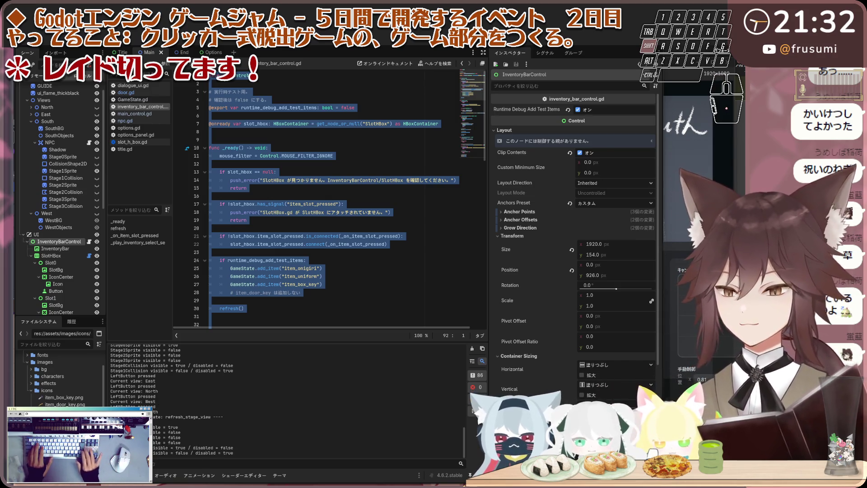
Set a breakpoint on line 11, then browse GameState.gd and main_control.gd.
{"action": "left_click", "coordinate": [178, 156]}
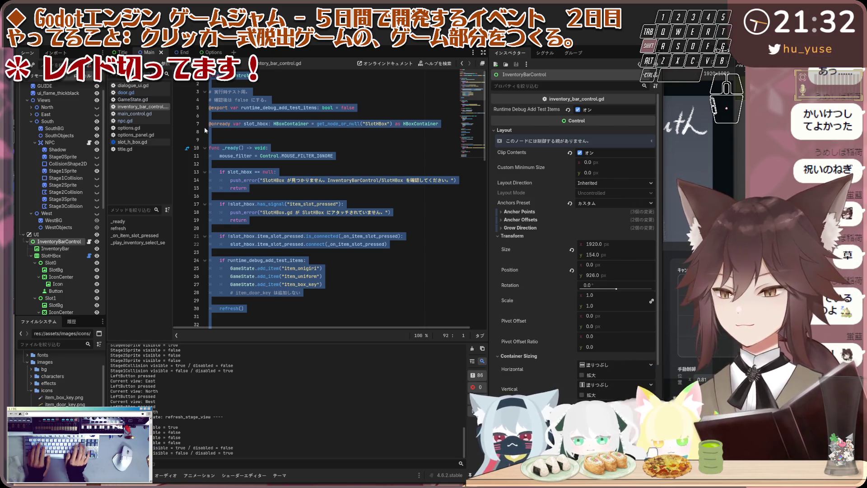
{"action": "left_click", "coordinate": [144, 100]}
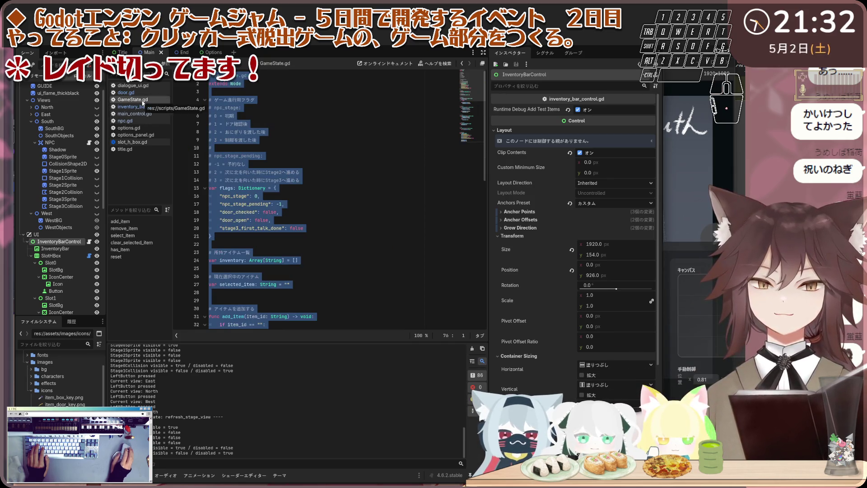
{"action": "left_click", "coordinate": [145, 111]}
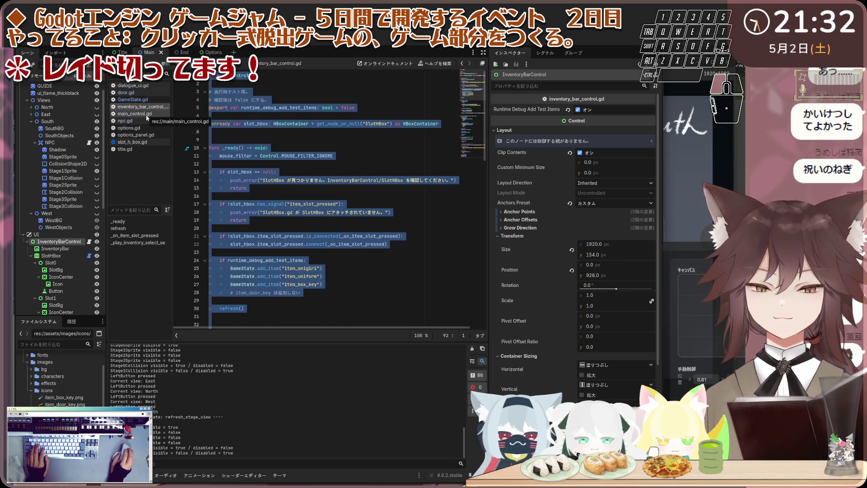
{"action": "left_click", "coordinate": [151, 115]}
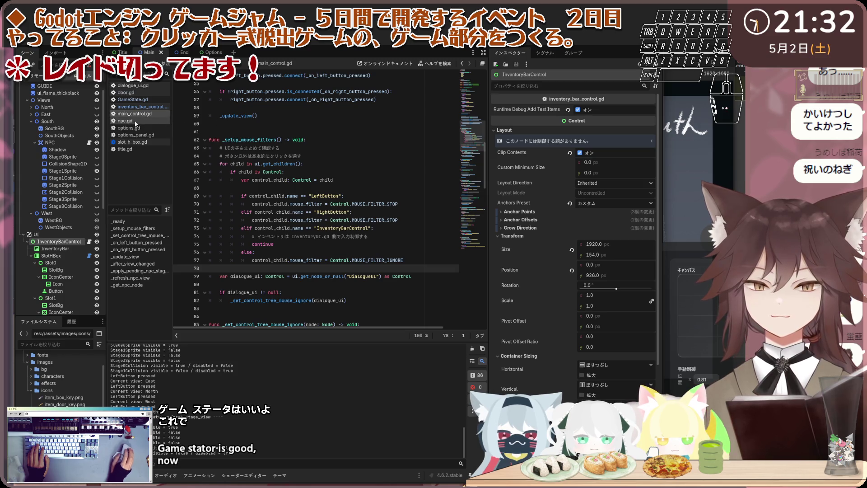
{"action": "key", "text": "ctrl+a"}
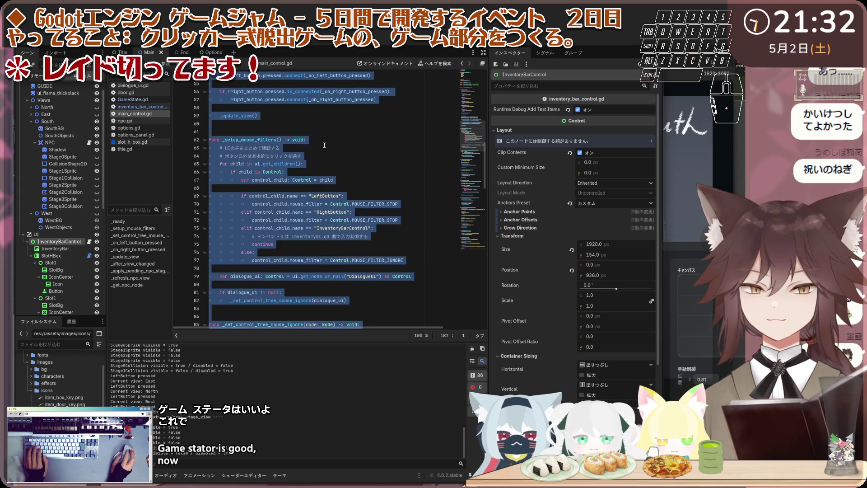
{"action": "scroll", "coordinate": [324, 145], "scroll_direction": "up", "scroll_amount": 15}
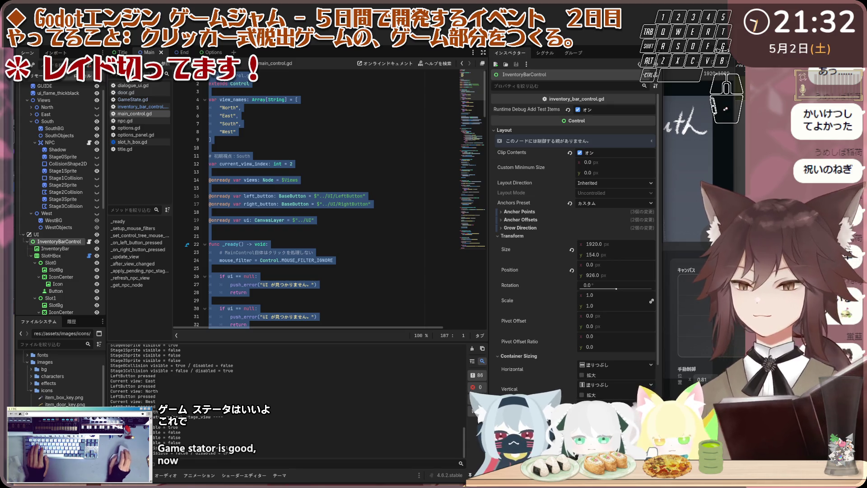
Compare npc.gd with main_control.gd's first line, then jump to the top of npc.gd.
{"action": "left_click", "coordinate": [125, 121]}
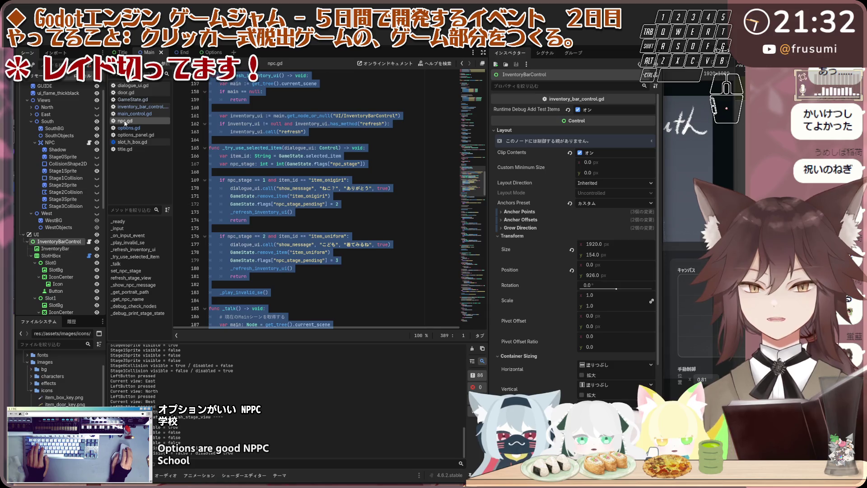
{"action": "left_click", "coordinate": [210, 107]}
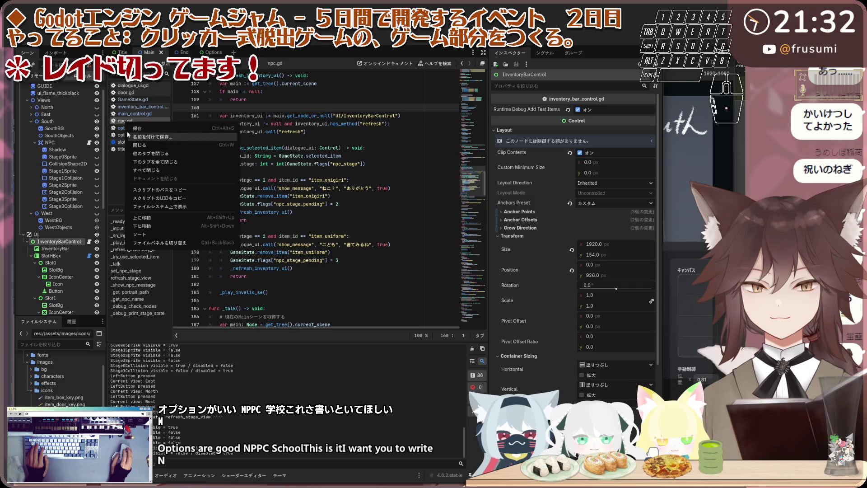
{"action": "left_click", "coordinate": [285, 76]}
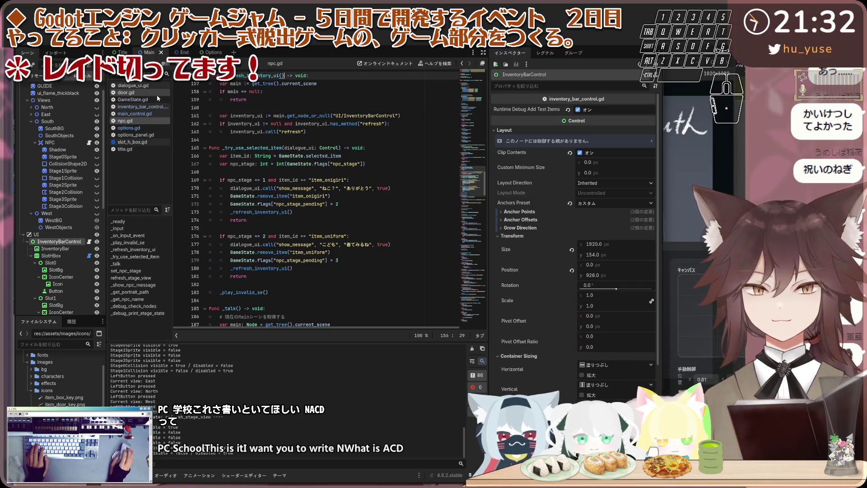
{"action": "left_click", "coordinate": [159, 107]}
{"action": "left_click", "coordinate": [158, 113]}
{"action": "left_click_drag", "start_coordinate": [273, 77], "coordinate": [209, 75]}
{"action": "left_click", "coordinate": [135, 121]}
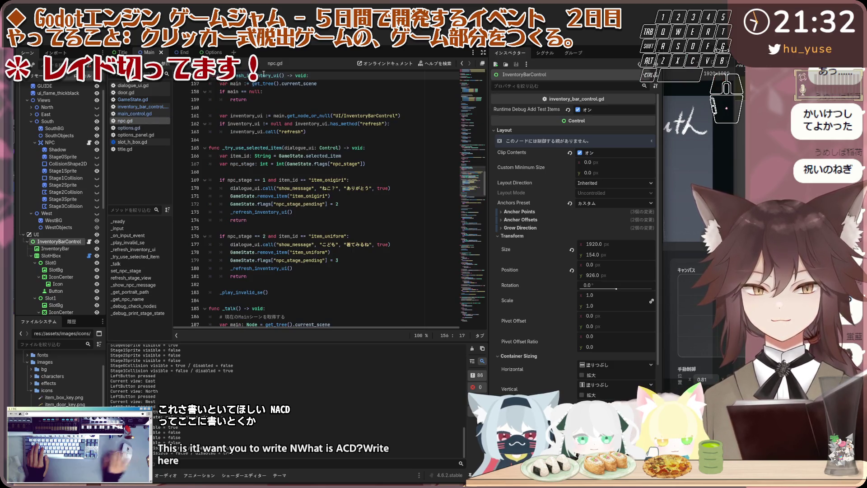
{"action": "scroll", "coordinate": [267, 145], "scroll_direction": "up", "scroll_amount": 10}
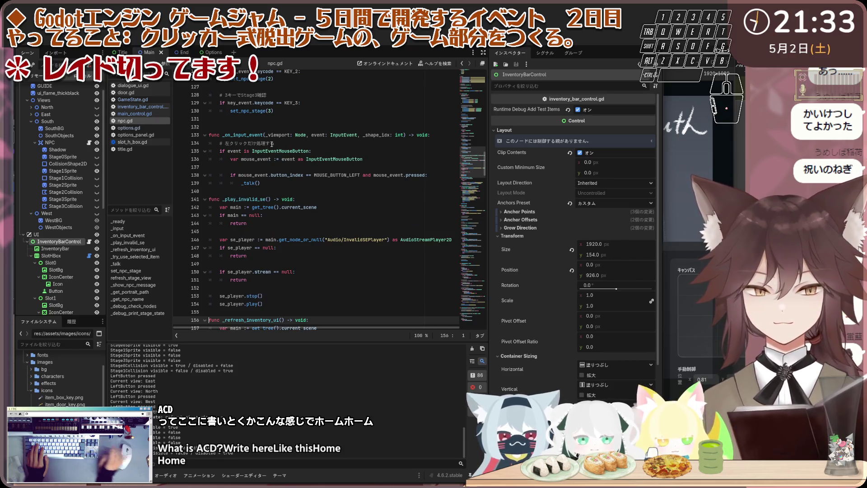
{"action": "key", "text": "Up"}
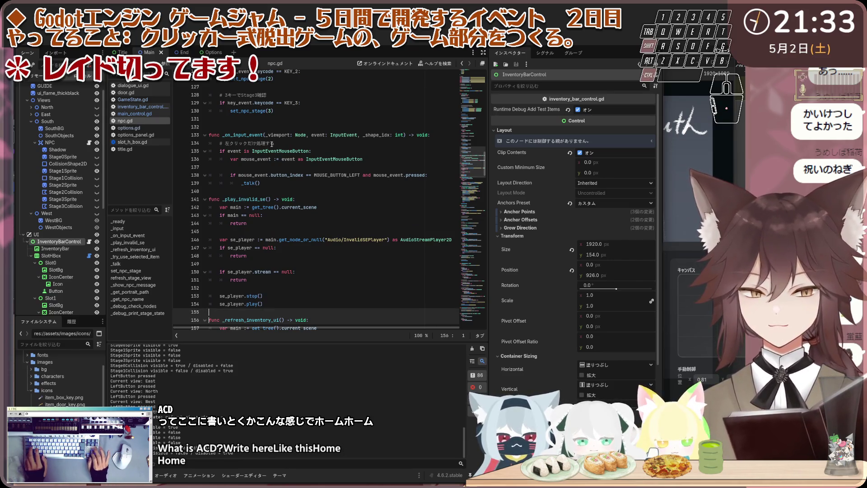
{"action": "key", "text": "Up"}
{"action": "key", "text": "Up"}
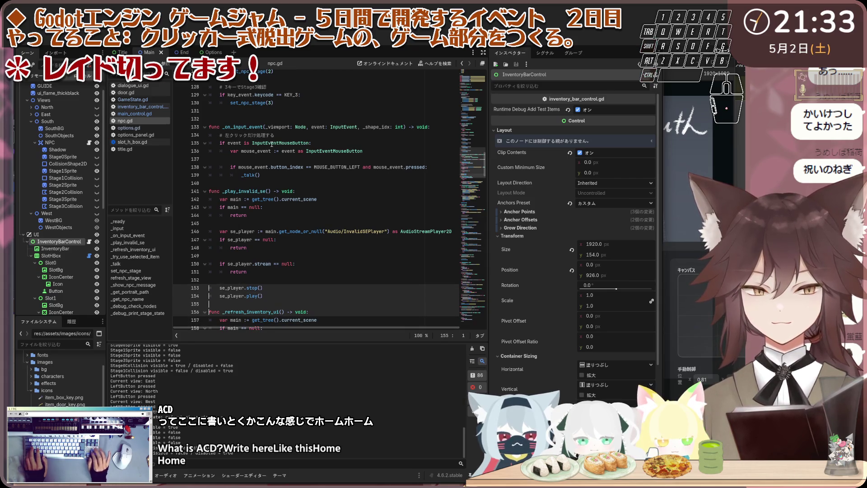
{"action": "key", "text": "ctrl+Home"}
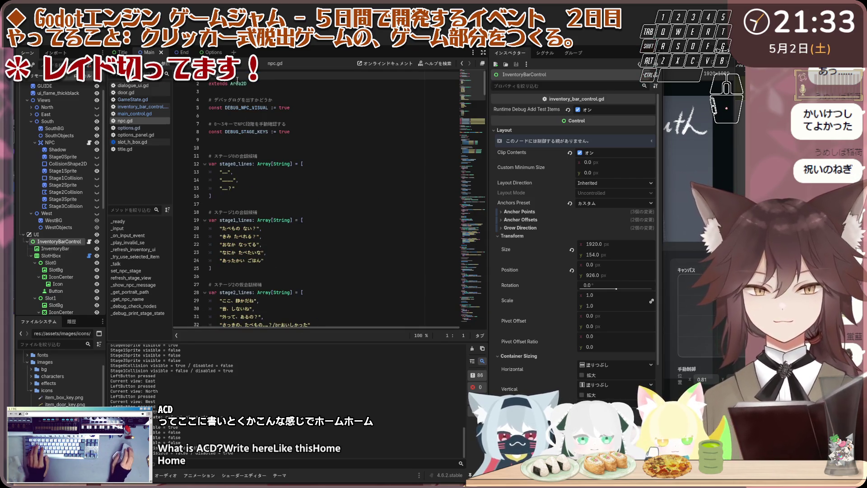
{"action": "mouse_move", "coordinate": [243, 84]}
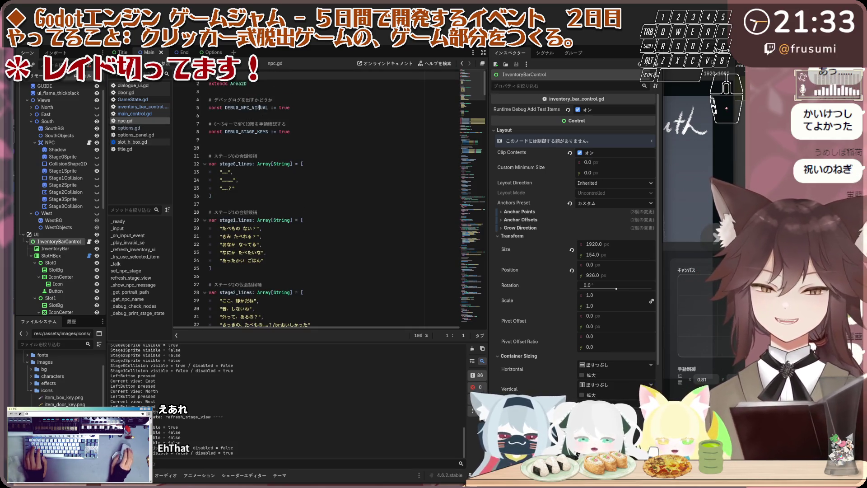
Copy the entire npc.gd script with Ctrl+A and Ctrl+C.
{"action": "left_click", "coordinate": [136, 134]}
{"action": "left_click", "coordinate": [125, 120]}
{"action": "left_click", "coordinate": [298, 107]}
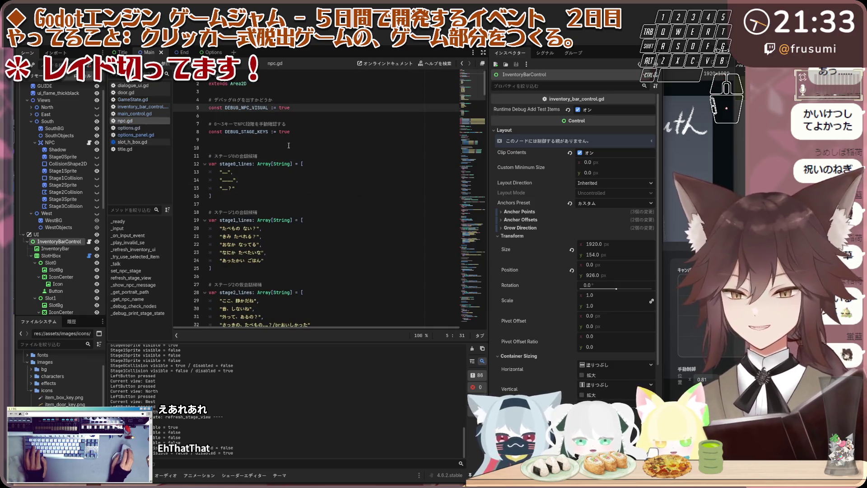
{"action": "left_click", "coordinate": [135, 134]}
{"action": "left_click", "coordinate": [125, 121]}
{"action": "left_click", "coordinate": [134, 113]}
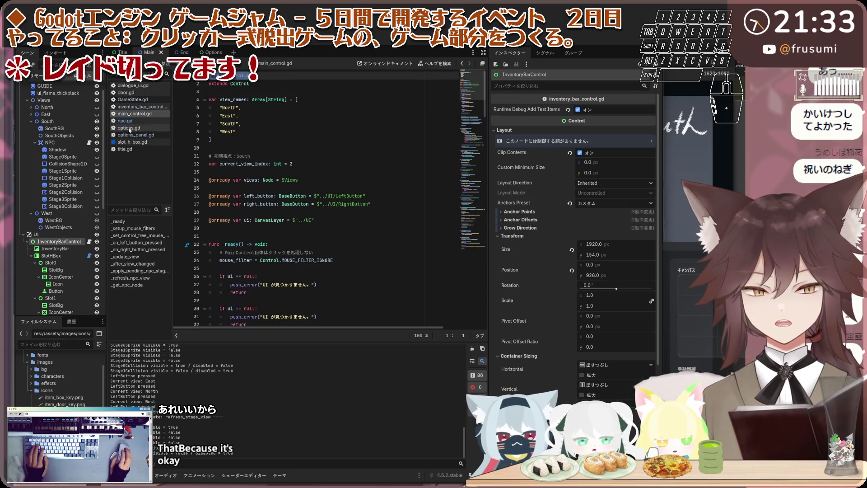
{"action": "left_click", "coordinate": [134, 121]}
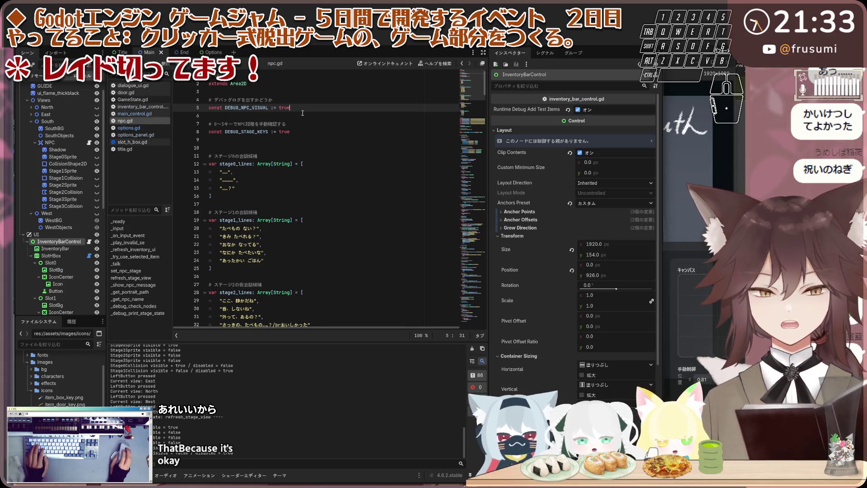
{"action": "key", "text": "ctrl+a"}
{"action": "key", "text": "ctrl+c"}
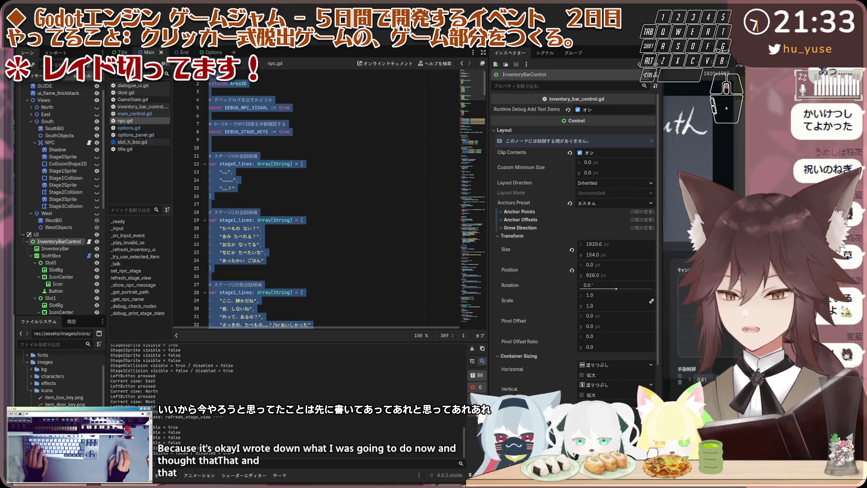
{"action": "left_click", "coordinate": [270, 165]}
Open slot_h_box.gd scrolled to its first lines and select the SlotHBox node.
{"action": "left_click", "coordinate": [141, 142]}
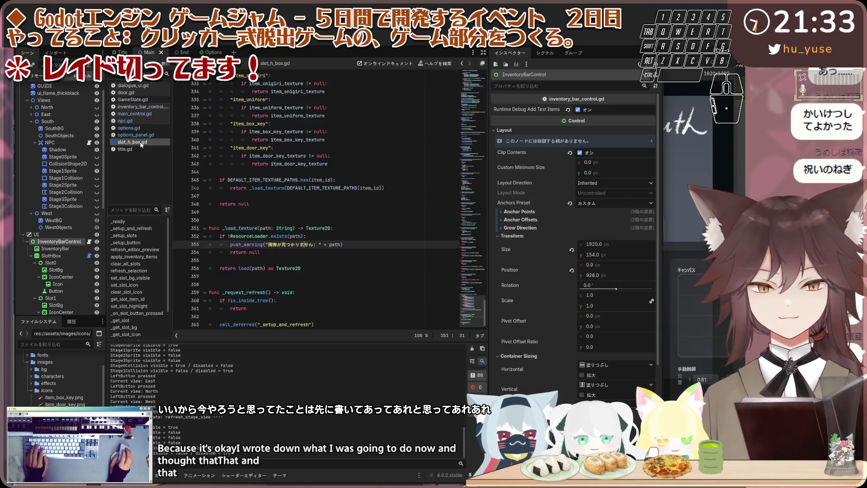
{"action": "scroll", "coordinate": [366, 156], "scroll_direction": "up", "scroll_amount": 15}
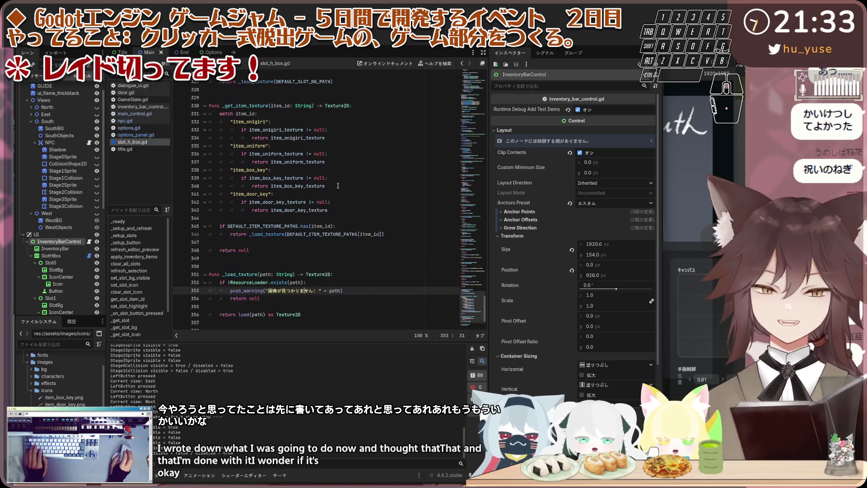
{"action": "left_click_drag", "start_coordinate": [484, 271], "coordinate": [484, 84]}
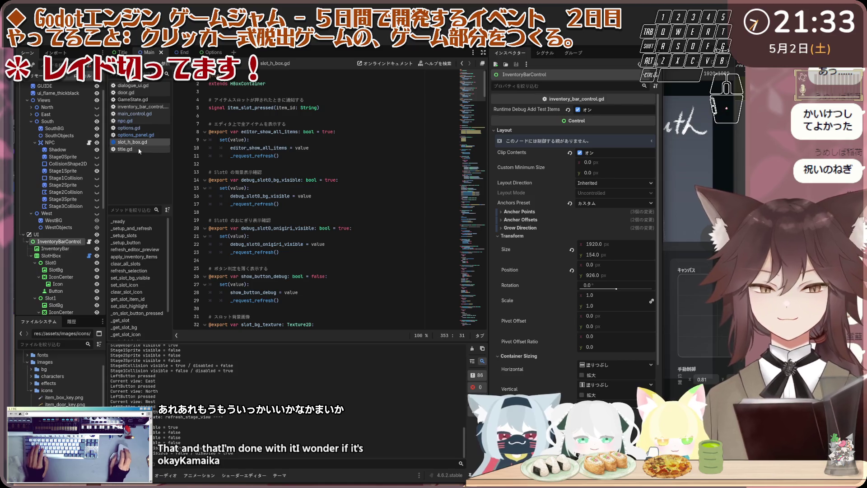
{"action": "left_click", "coordinate": [60, 255]}
Paste the copied npc.gd text onto line 1 of slot_h_box.gd, trimming its last character.
{"action": "key", "text": "Escape"}
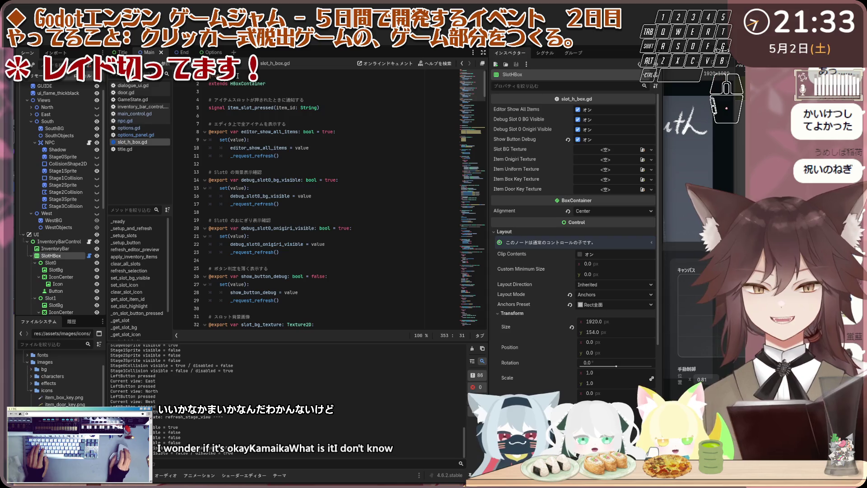
{"action": "left_click", "coordinate": [260, 88]}
{"action": "key", "text": "ctrl+Home"}
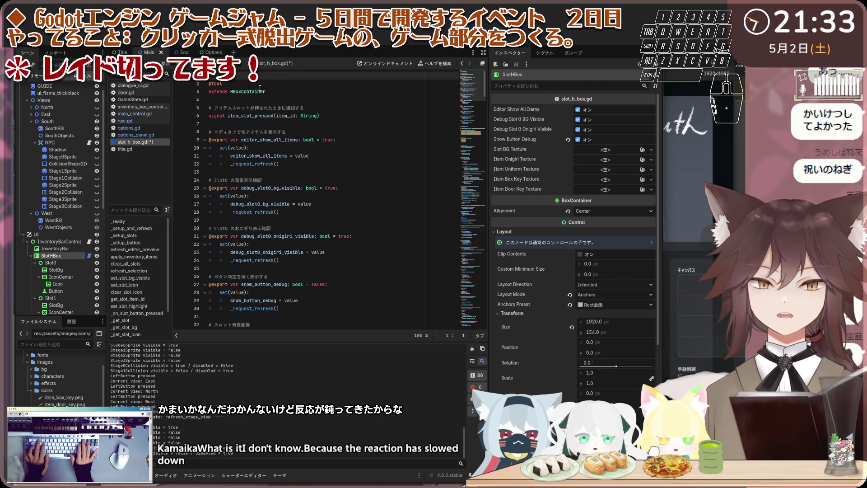
{"action": "key", "text": "ctrl+v"}
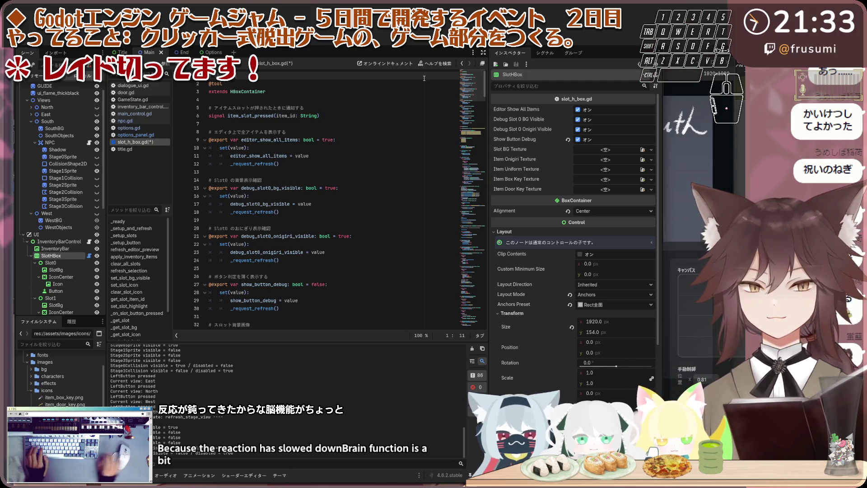
{"action": "key", "text": "BackSpace"}
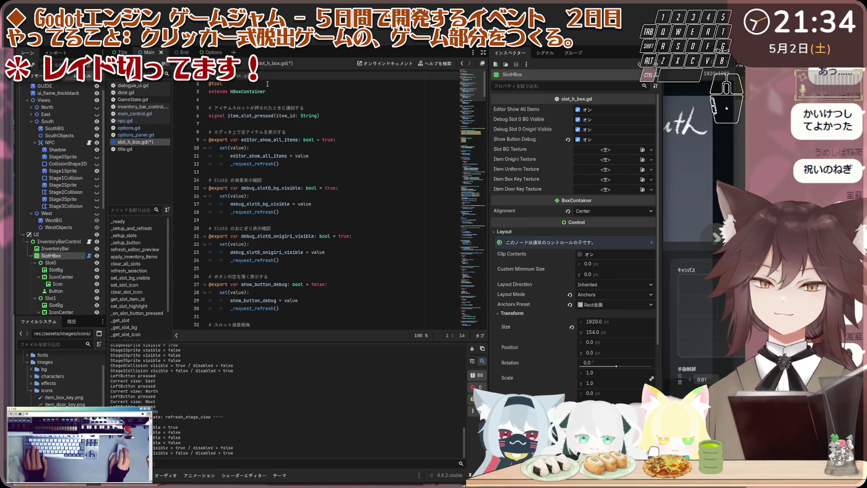
Select the whole script, type 'ets', then run the game and switch to memo.txt.
{"action": "key", "text": "ctrl+a"}
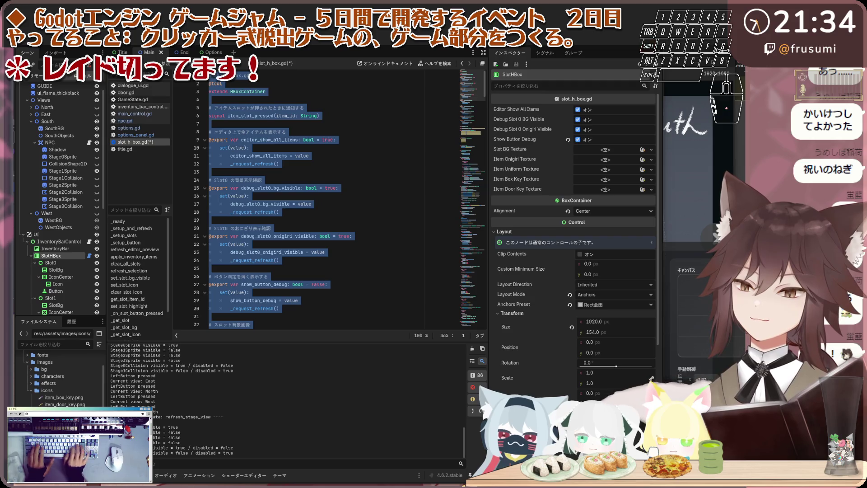
{"action": "key", "text": "e"}
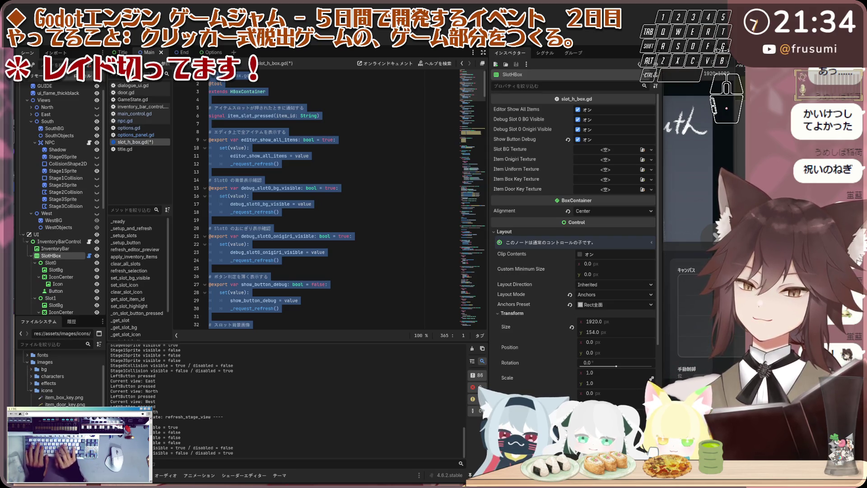
{"action": "key", "text": "t"}
{"action": "key", "text": "s"}
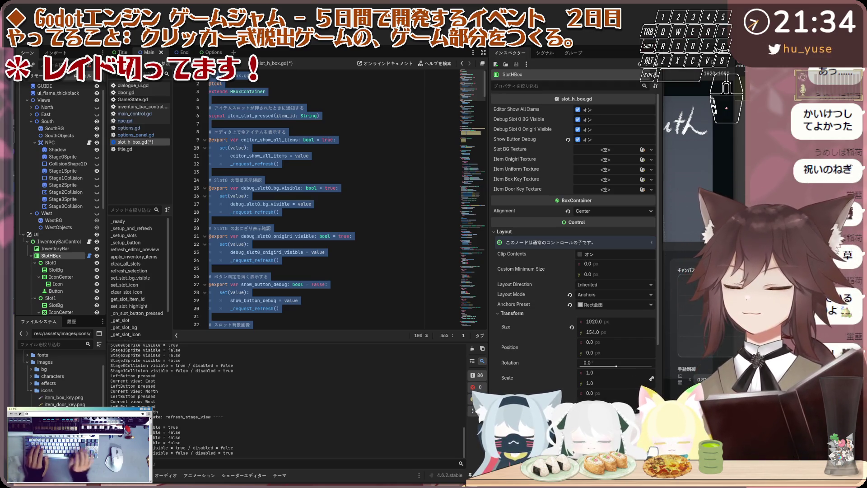
{"action": "left_click", "coordinate": [346, 235]}
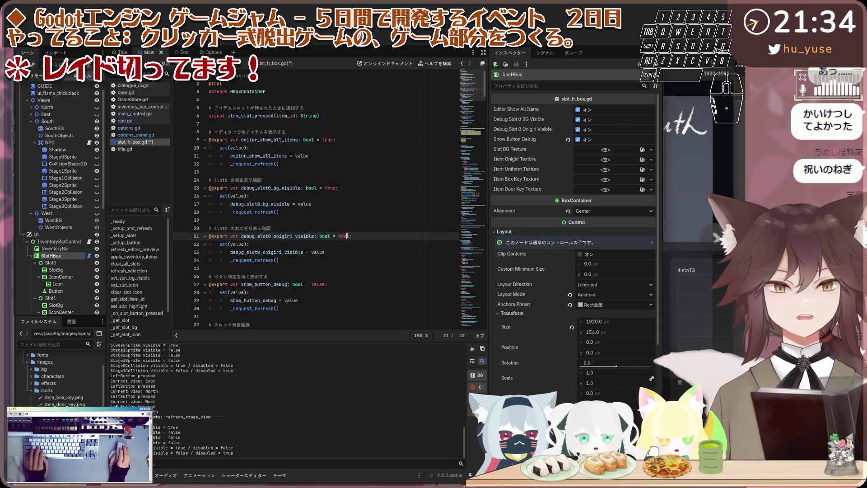
{"action": "key", "text": "F5"}
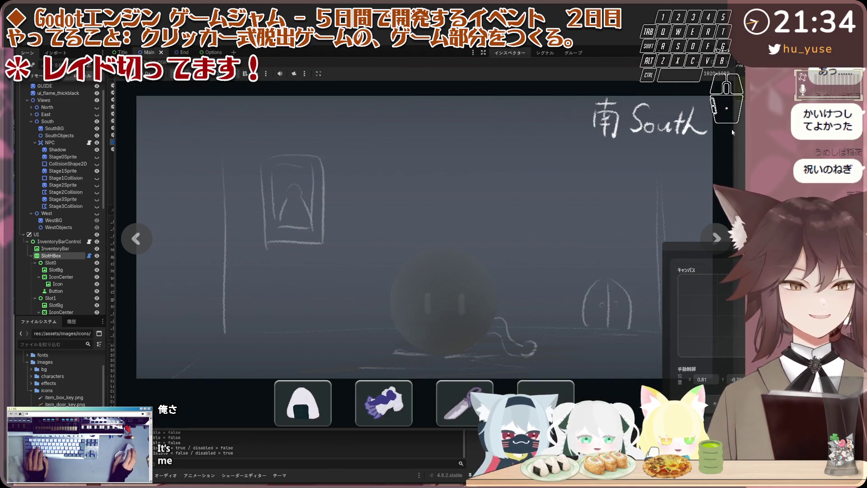
{"action": "key", "text": "alt+Tab"}
{"action": "left_click", "coordinate": [548, 240]}
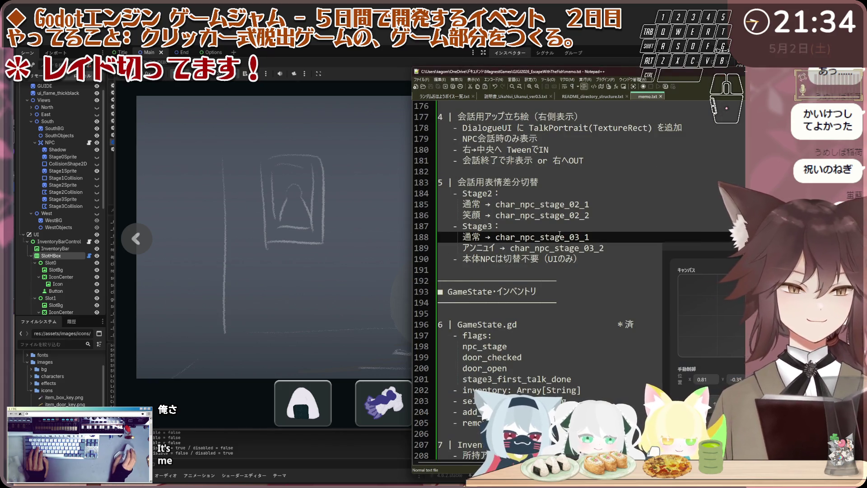
{"action": "scroll", "coordinate": [560, 234], "scroll_direction": "down", "scroll_amount": 5}
{"action": "scroll", "coordinate": [560, 233], "scroll_direction": "up", "scroll_amount": 10}
{"action": "scroll", "coordinate": [558, 239], "scroll_direction": "down", "scroll_amount": 20}
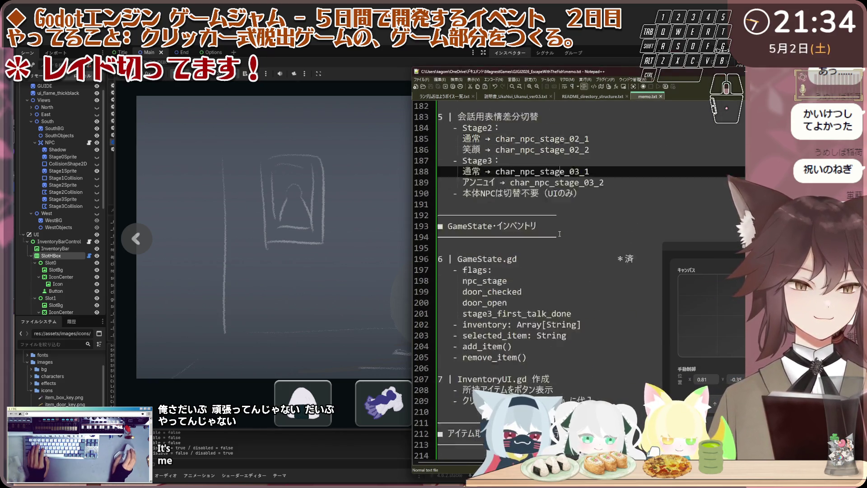
{"action": "scroll", "coordinate": [556, 245], "scroll_direction": "down", "scroll_amount": 20}
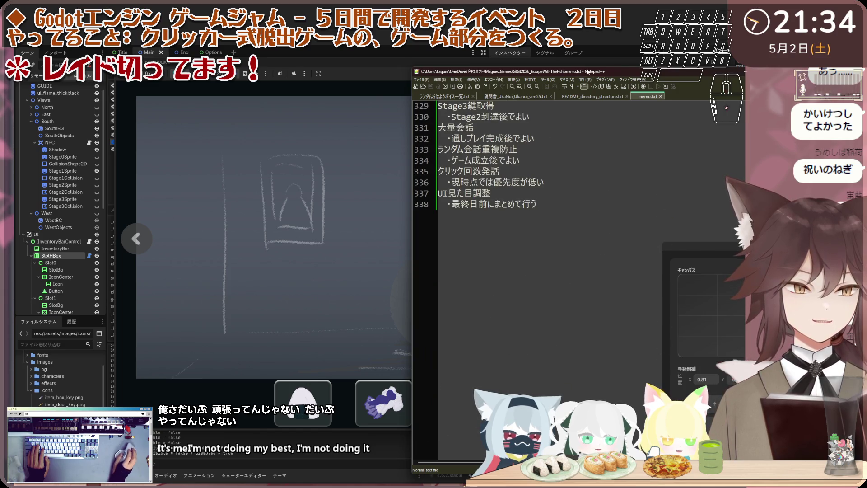
{"action": "left_click_drag", "start_coordinate": [590, 74], "coordinate": [411, 105]}
{"action": "scroll", "coordinate": [389, 290], "scroll_direction": "down", "scroll_amount": 6}
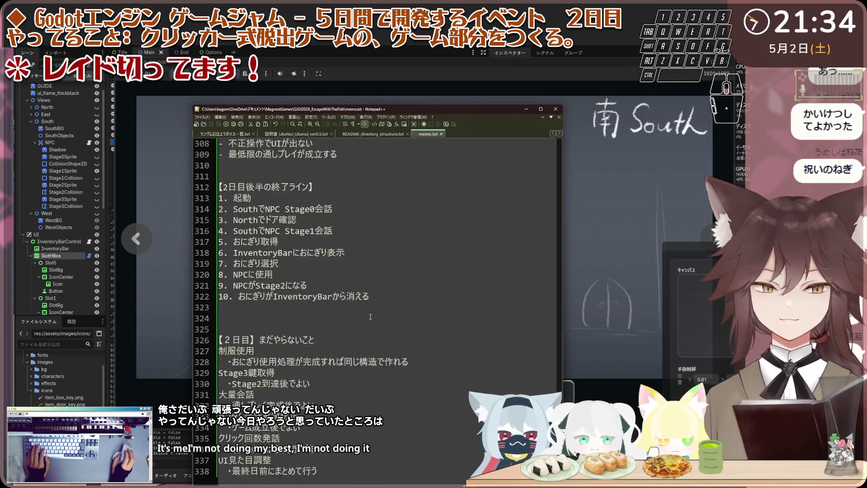
{"action": "mouse_move", "coordinate": [409, 279]}
{"action": "left_mouse_down"}
{"action": "mouse_move", "coordinate": [408, 252]}
{"action": "mouse_move", "coordinate": [321, 238]}
{"action": "left_mouse_up"}
{"action": "mouse_move", "coordinate": [345, 274]}
{"action": "left_mouse_down"}
{"action": "mouse_move", "coordinate": [411, 282]}
{"action": "mouse_move", "coordinate": [412, 270]}
{"action": "mouse_move", "coordinate": [296, 209]}
{"action": "left_mouse_up"}
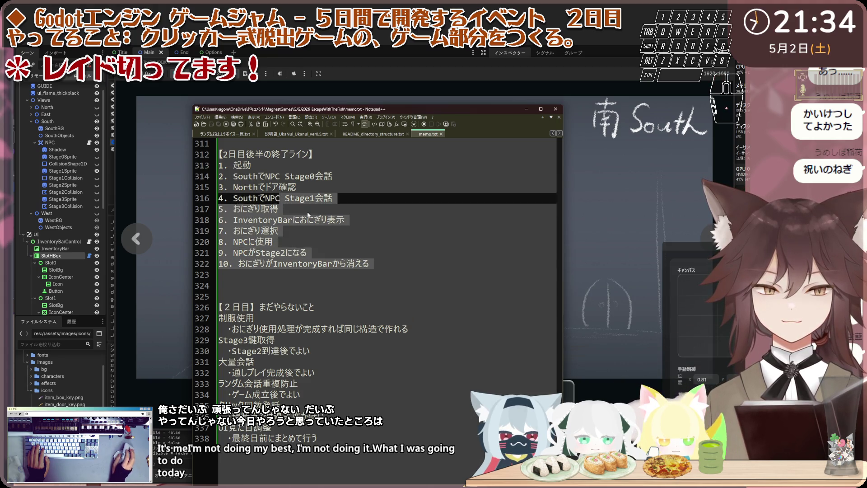
{"action": "left_click", "coordinate": [397, 263]}
{"action": "left_click", "coordinate": [416, 285]}
{"action": "scroll", "coordinate": [407, 287], "scroll_direction": "up", "scroll_amount": 7}
{"action": "mouse_move", "coordinate": [416, 284]}
{"action": "left_mouse_down"}
{"action": "mouse_move", "coordinate": [386, 290]}
{"action": "mouse_move", "coordinate": [385, 307]}
{"action": "mouse_move", "coordinate": [346, 307]}
{"action": "mouse_move", "coordinate": [350, 222]}
{"action": "left_mouse_up"}
{"action": "scroll", "coordinate": [386, 290], "scroll_direction": "up", "scroll_amount": 1}
{"action": "scroll", "coordinate": [386, 291], "scroll_direction": "up", "scroll_amount": 2}
{"action": "scroll", "coordinate": [386, 297], "scroll_direction": "up", "scroll_amount": 17}
{"action": "scroll", "coordinate": [385, 306], "scroll_direction": "up", "scroll_amount": 20}
{"action": "scroll", "coordinate": [375, 307], "scroll_direction": "up", "scroll_amount": 9}
{"action": "scroll", "coordinate": [360, 307], "scroll_direction": "down", "scroll_amount": 4}
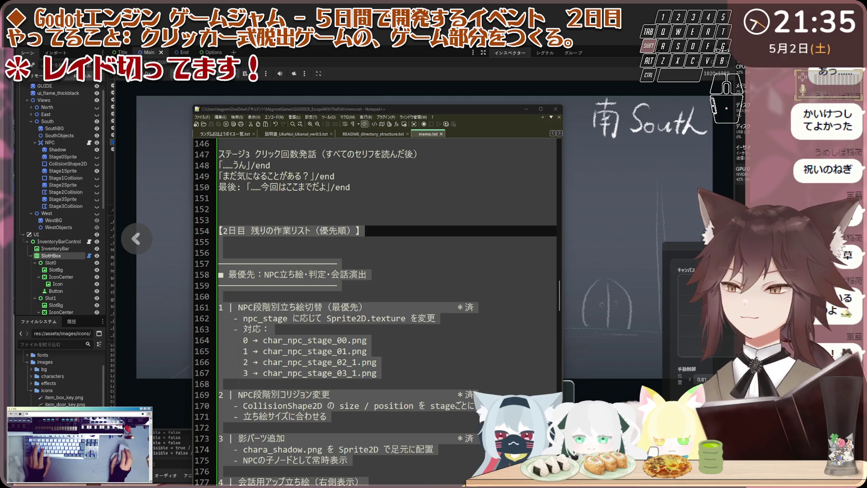
{"action": "left_click", "coordinate": [343, 209]}
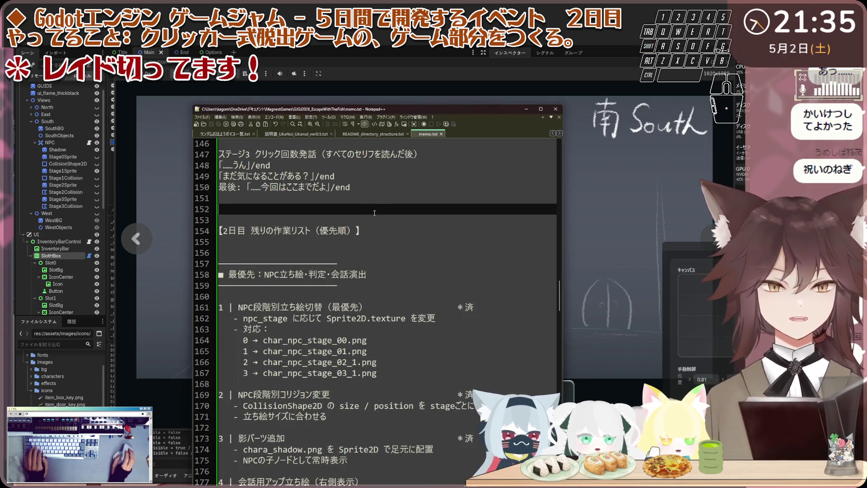
{"action": "left_click_drag", "start_coordinate": [423, 111], "coordinate": [682, 72]}
{"action": "left_click", "coordinate": [370, 77]}
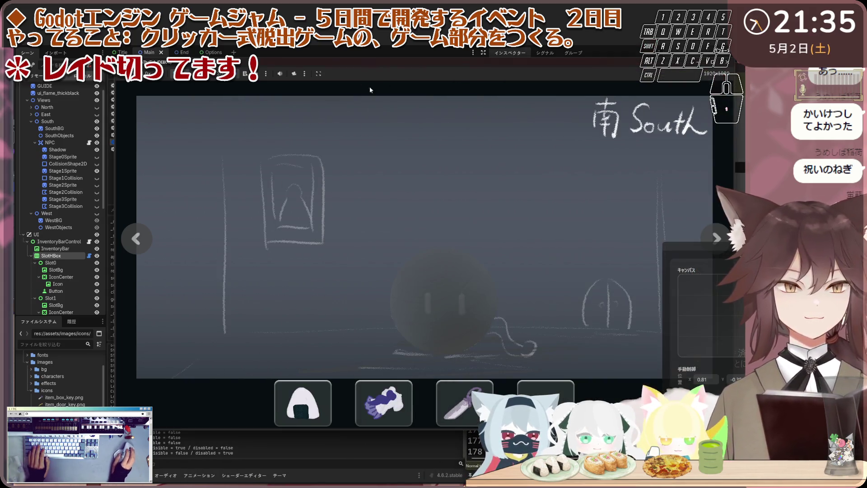
Talk to the South room NPC, then turn through East to the North door view.
{"action": "left_click", "coordinate": [425, 300]}
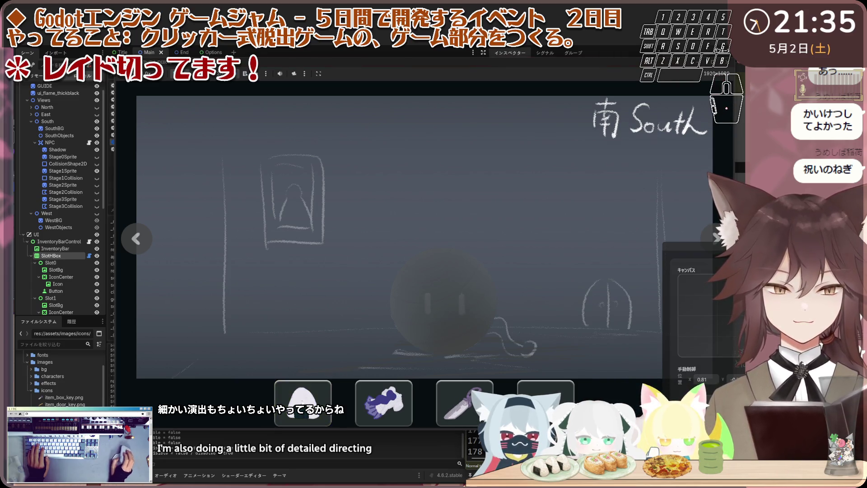
{"action": "left_click", "coordinate": [429, 290]}
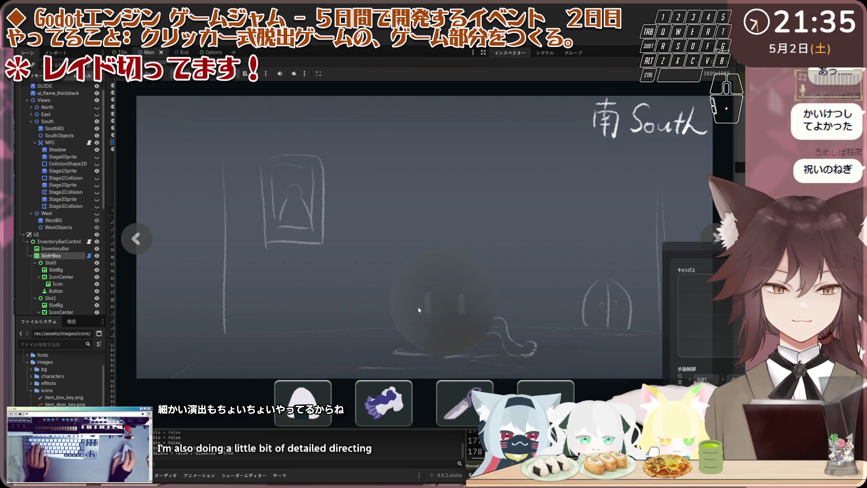
{"action": "key", "text": "Left"}
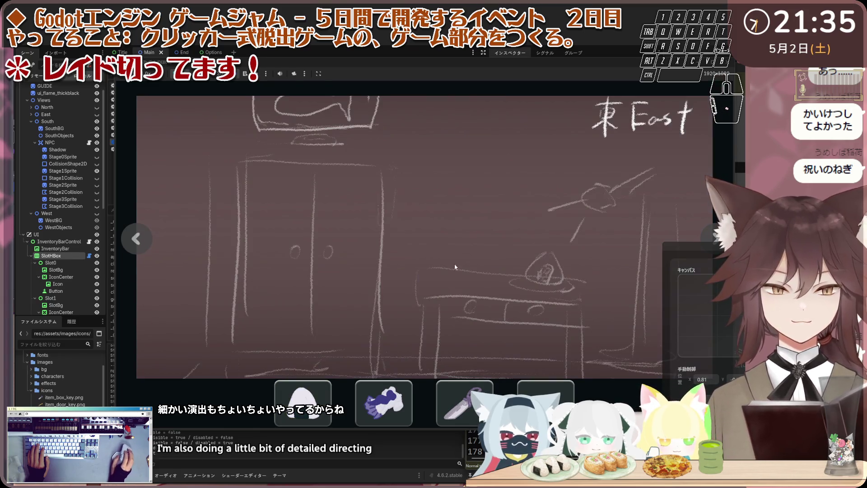
{"action": "left_click", "coordinate": [134, 239]}
Try the locked North door repeatedly, dismissing each still-won't-open message.
{"action": "left_click", "coordinate": [420, 261]}
{"action": "left_click", "coordinate": [385, 280]}
{"action": "left_click", "coordinate": [382, 174]}
{"action": "left_click", "coordinate": [386, 172]}
{"action": "left_click", "coordinate": [436, 152]}
{"action": "left_click", "coordinate": [492, 181]}
{"action": "left_click", "coordinate": [492, 181]}
{"action": "left_click", "coordinate": [458, 290]}
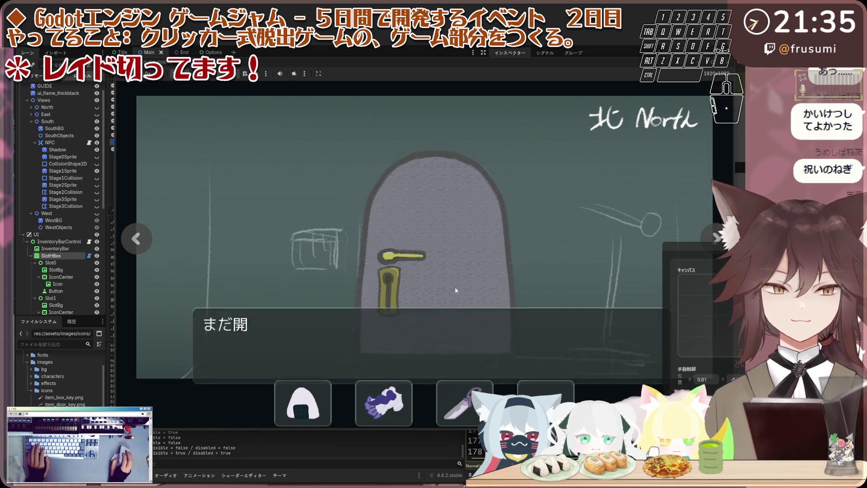
{"action": "left_click", "coordinate": [458, 290]}
Return via West to South, run the cat's 'あったかい ごはん' dialogue, and stop the game with F8.
{"action": "left_click", "coordinate": [138, 239]}
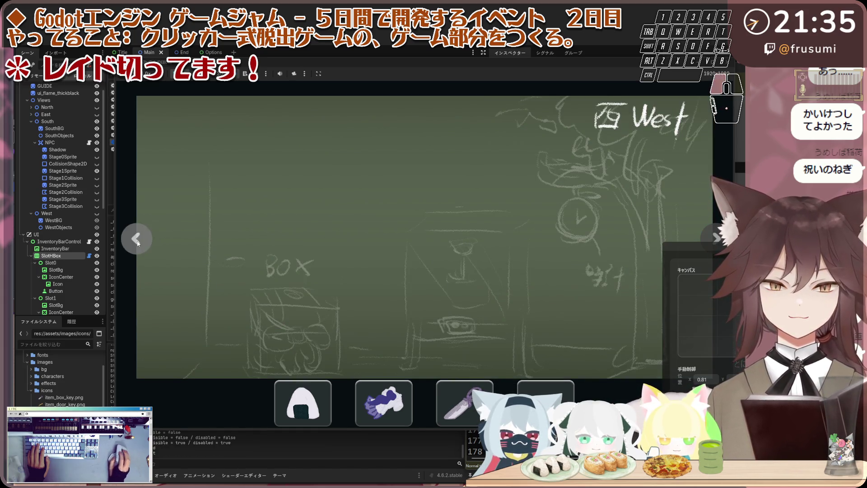
{"action": "left_click", "coordinate": [136, 238]}
{"action": "left_click", "coordinate": [467, 286]}
{"action": "left_click", "coordinate": [467, 285]}
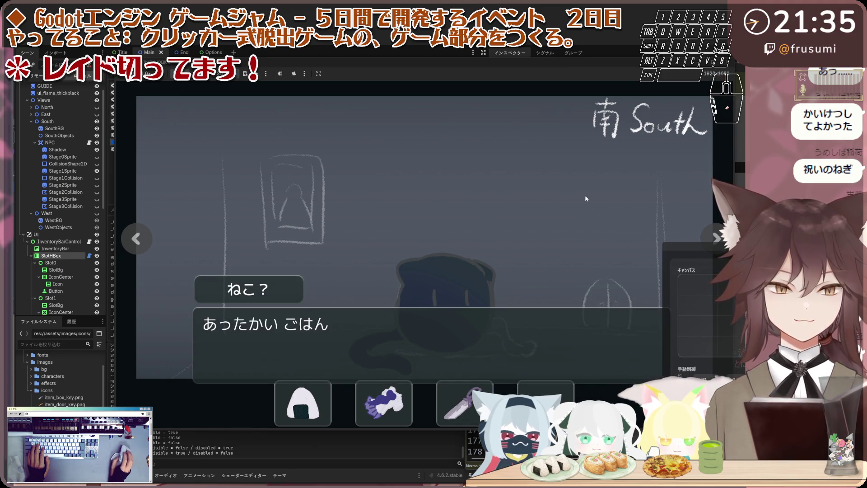
{"action": "left_click", "coordinate": [467, 285]}
{"action": "key", "text": "F8"}
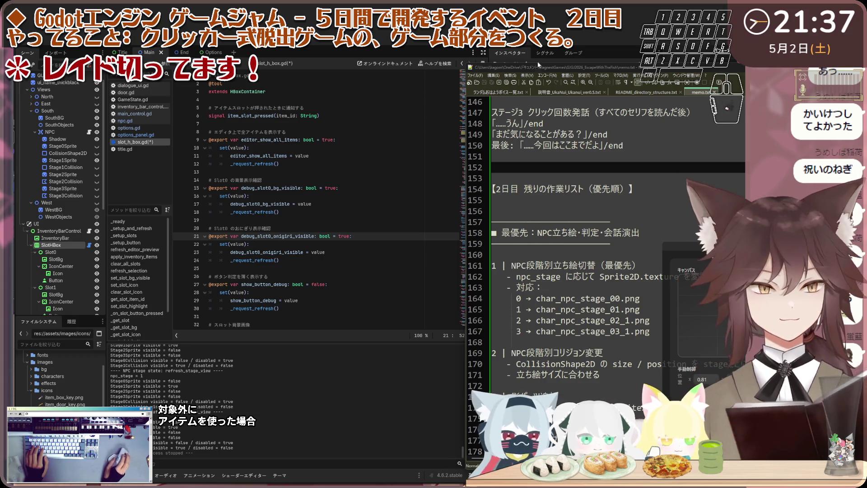
Turn to the North view, use the onigiri on the locked door twice, then close the game.
{"action": "key", "text": "alt+Tab"}
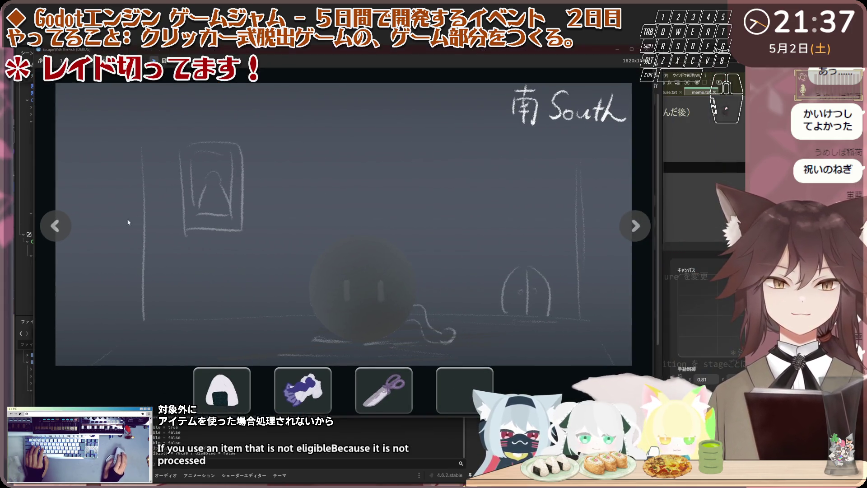
{"action": "left_click", "coordinate": [46, 229]}
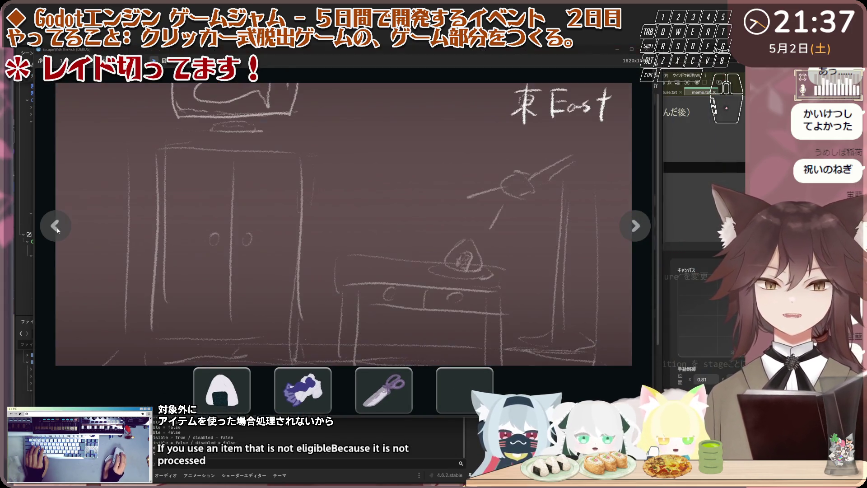
{"action": "left_click", "coordinate": [46, 229]}
{"action": "left_click", "coordinate": [222, 389]}
{"action": "left_click", "coordinate": [351, 267]}
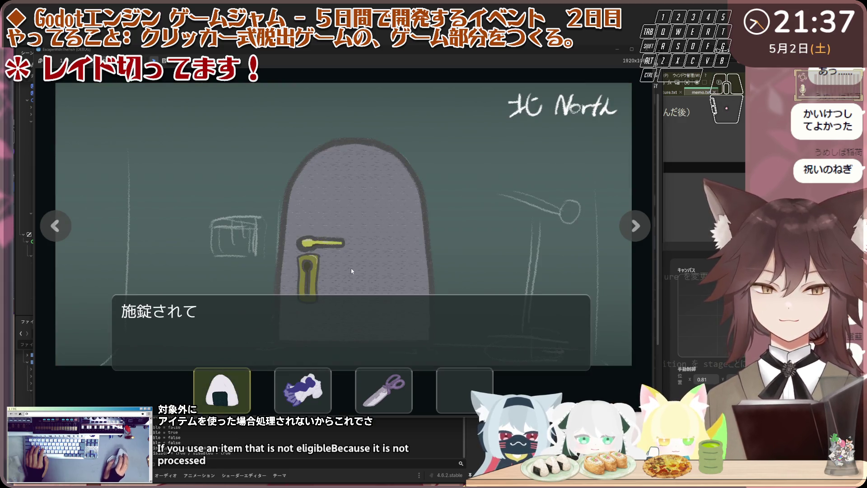
{"action": "left_click", "coordinate": [385, 265]}
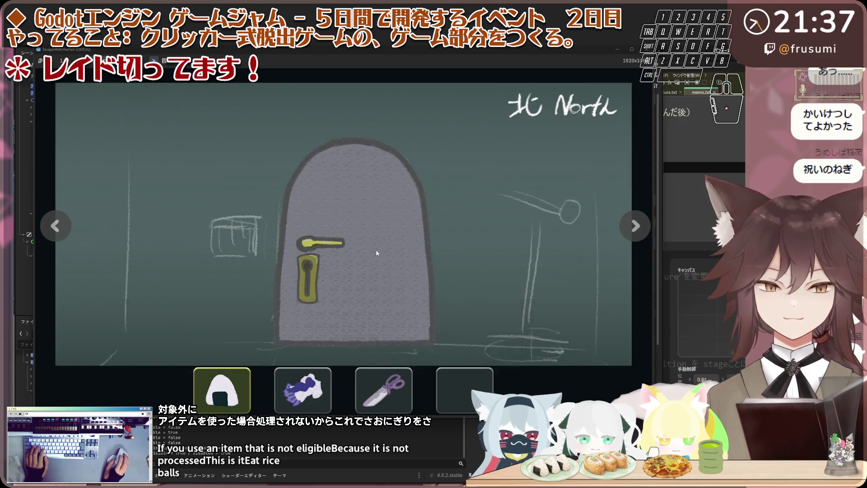
{"action": "left_click", "coordinate": [328, 248]}
{"action": "left_click", "coordinate": [222, 389]}
{"action": "left_click", "coordinate": [324, 253]}
{"action": "left_click", "coordinate": [285, 232]}
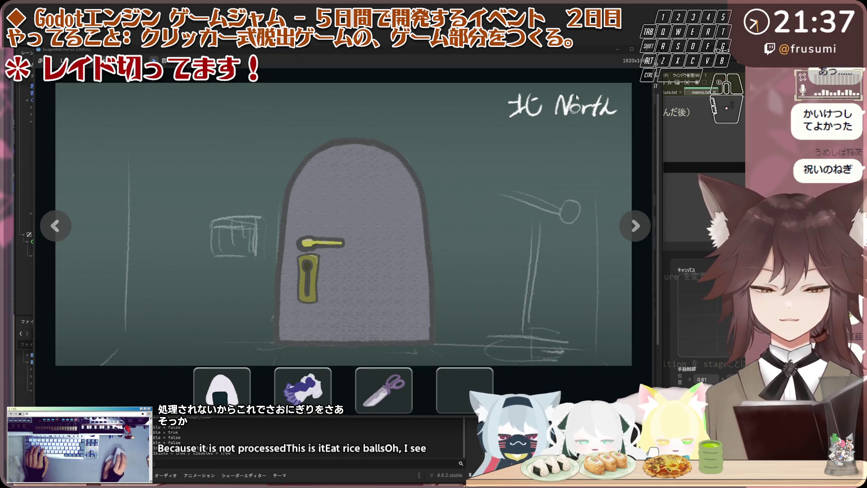
{"action": "left_click", "coordinate": [644, 50]}
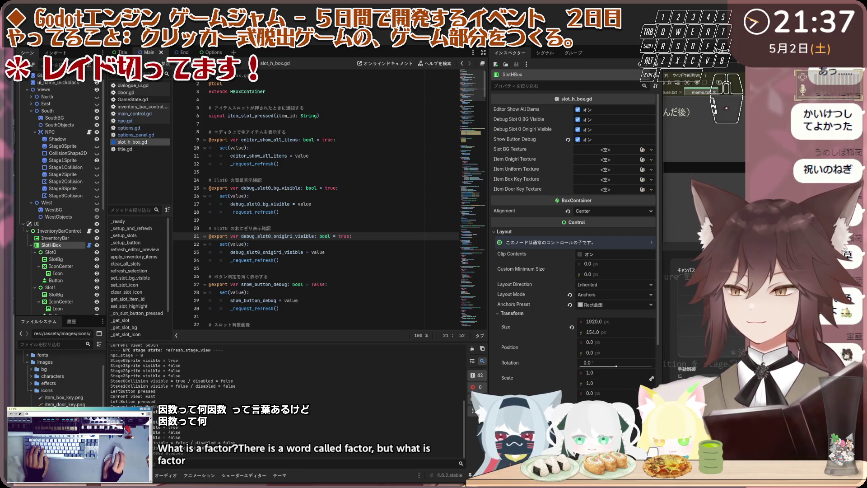
Copy the code from the slot script, then switch to npc.gd in the script list.
{"action": "key", "text": "ctrl+c"}
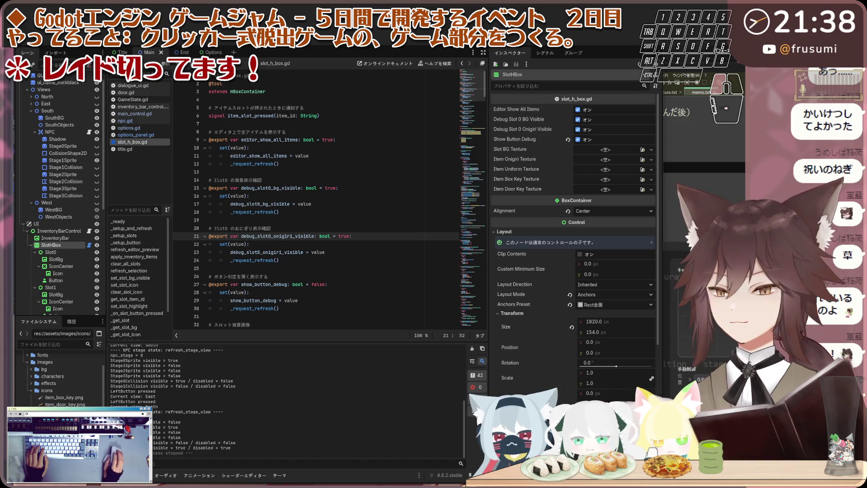
{"action": "key", "text": "ctrl+c"}
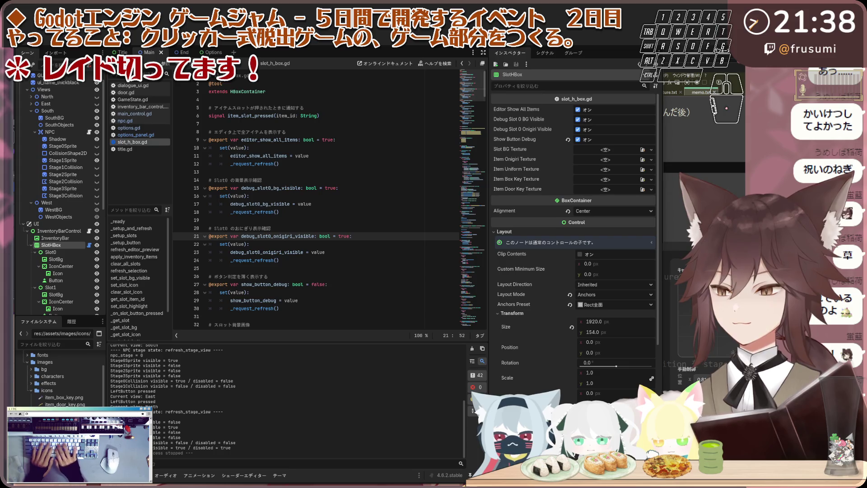
{"action": "key", "text": "t"}
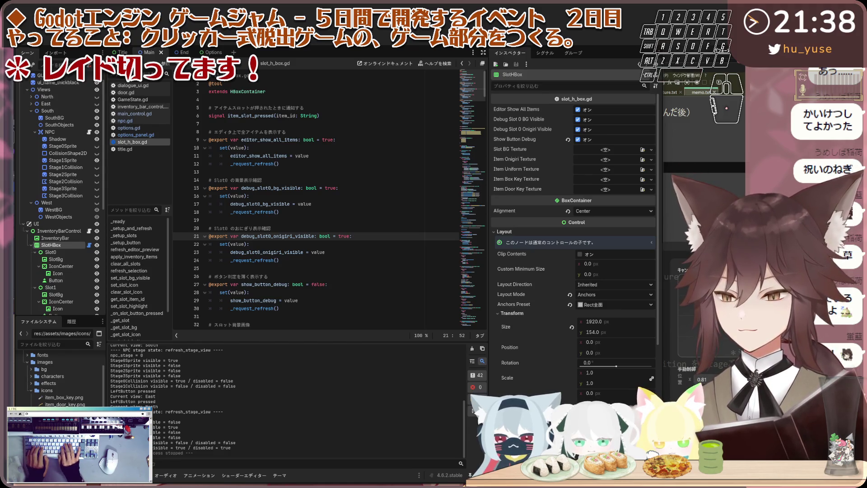
{"action": "key", "text": "a"}
{"action": "key", "text": "g"}
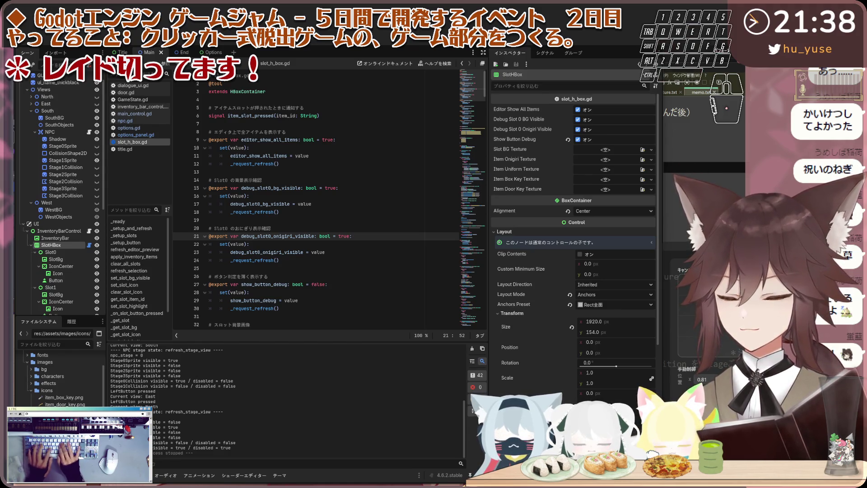
{"action": "key", "text": "r"}
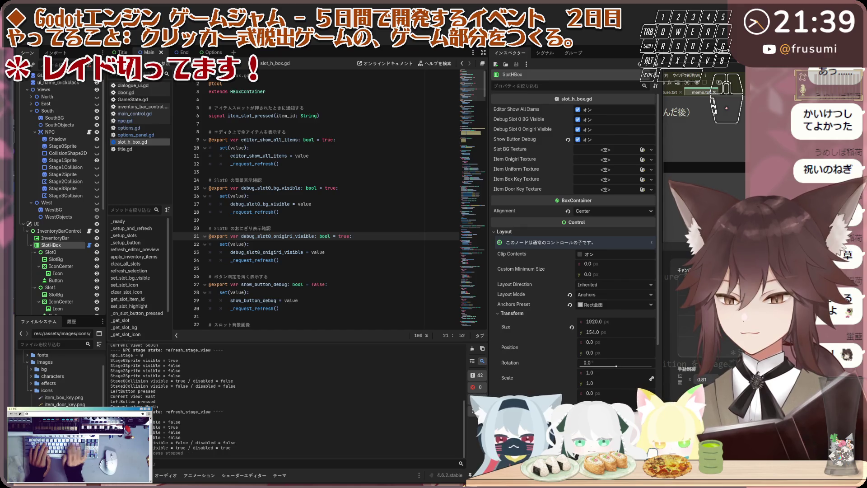
{"action": "key", "text": "a"}
{"action": "key", "text": "s"}
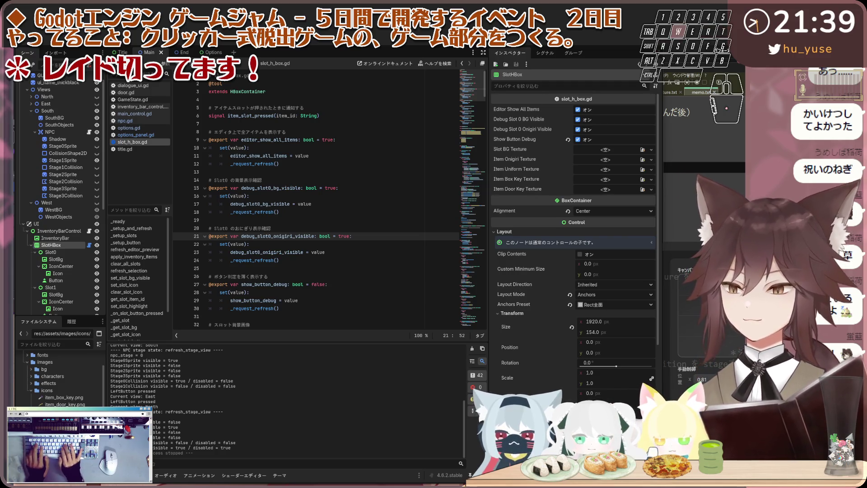
{"action": "key", "text": "t"}
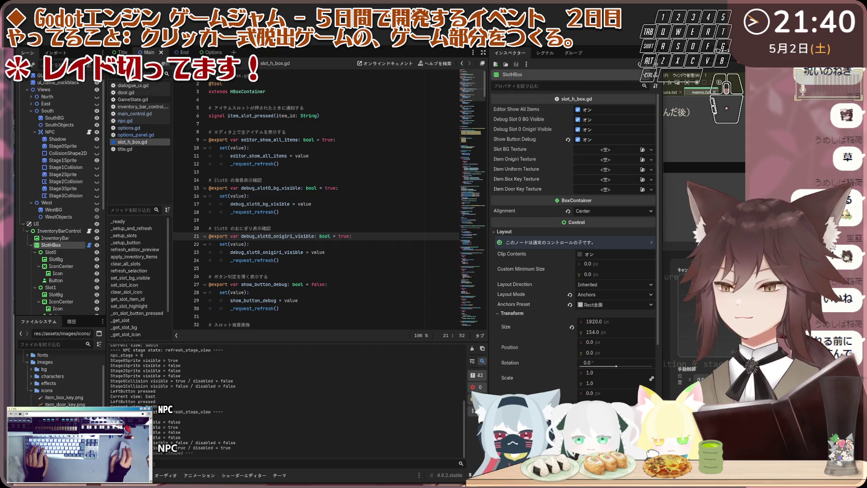
{"action": "left_click", "coordinate": [149, 121]}
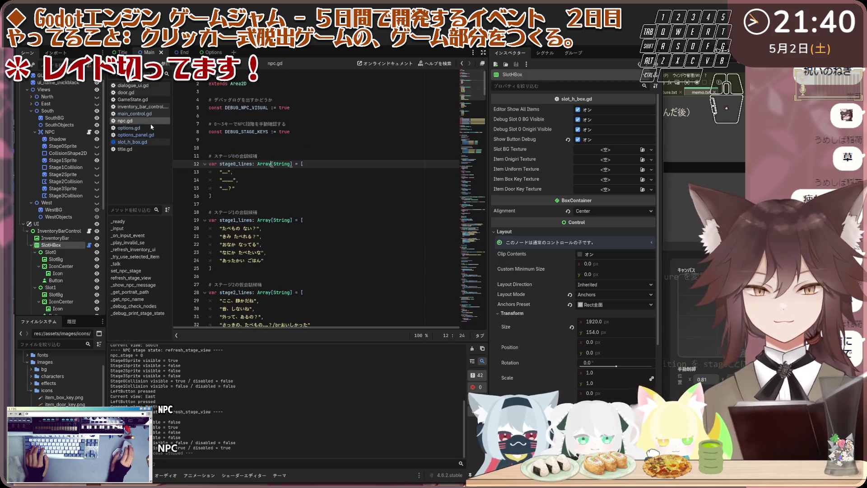
Paste the _play_invalid_se function at the end of npc.gd and tidy the surrounding blank lines.
{"action": "scroll", "coordinate": [468, 161], "scroll_direction": "down", "scroll_amount": 20}
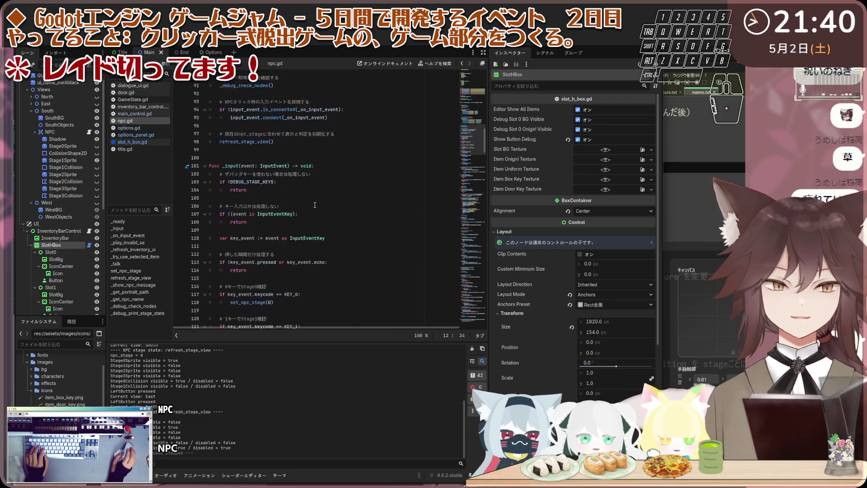
{"action": "left_click_drag", "start_coordinate": [467, 161], "coordinate": [472, 316]}
{"action": "left_click", "coordinate": [351, 320]}
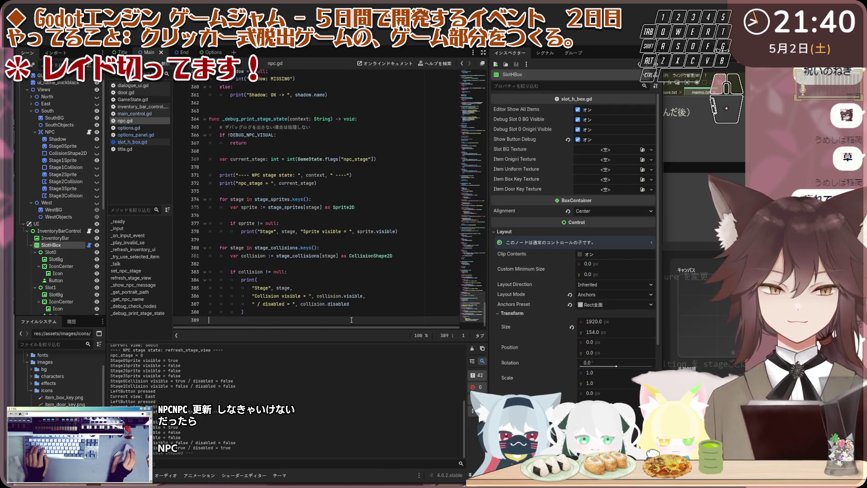
{"action": "key", "text": "ctrl+v"}
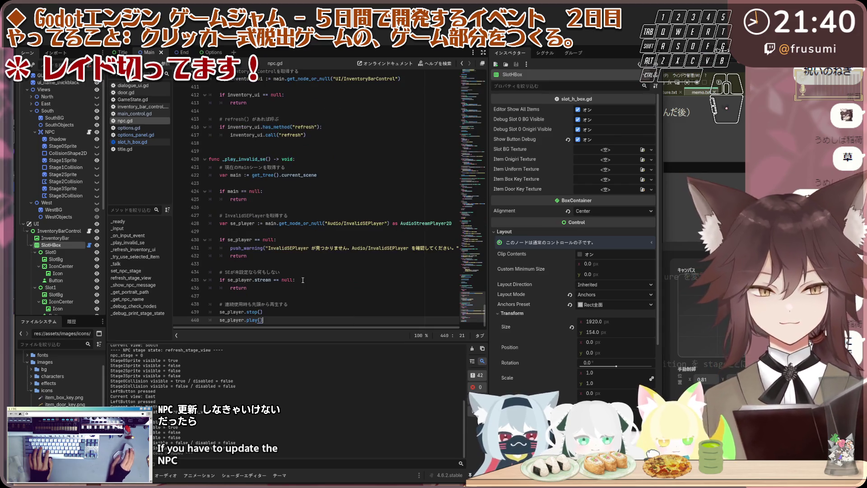
{"action": "left_click", "coordinate": [306, 151]}
{"action": "key", "text": "BackSpace"}
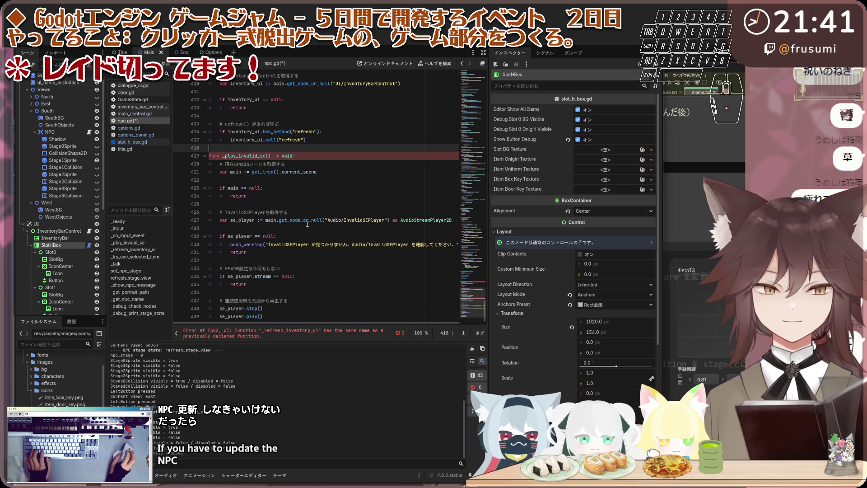
{"action": "left_click", "coordinate": [307, 313]}
{"action": "key", "text": "Return"}
{"action": "key", "text": "Return"}
{"action": "key", "text": "Return"}
{"action": "key", "text": "BackSpace"}
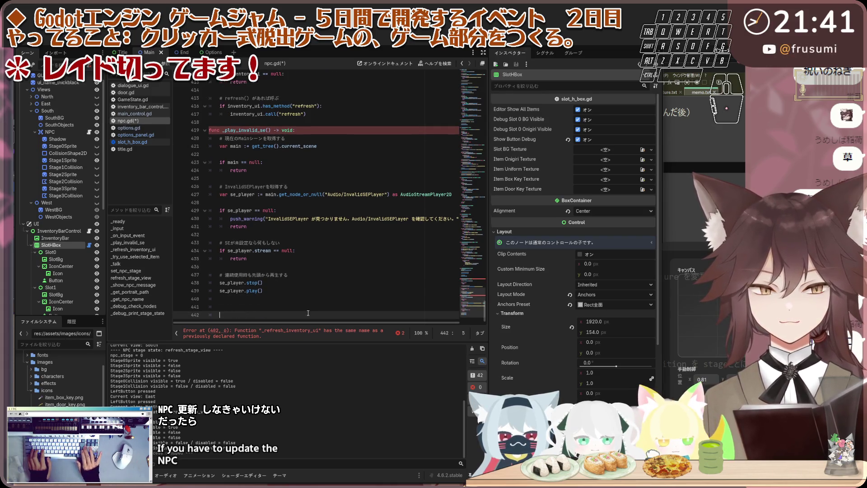
{"action": "key", "text": "BackSpace"}
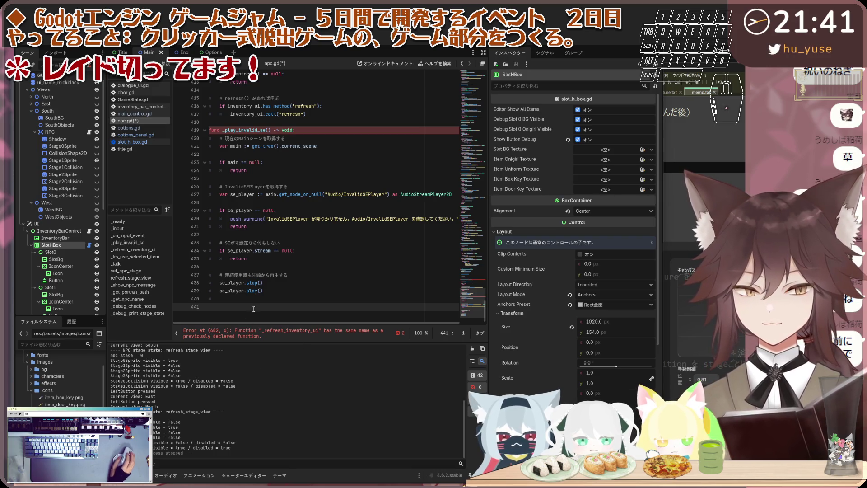
Paste the selected-item check calling _handle_invalid_item_use below it, then select the whole script.
{"action": "key", "text": "ctrl+v"}
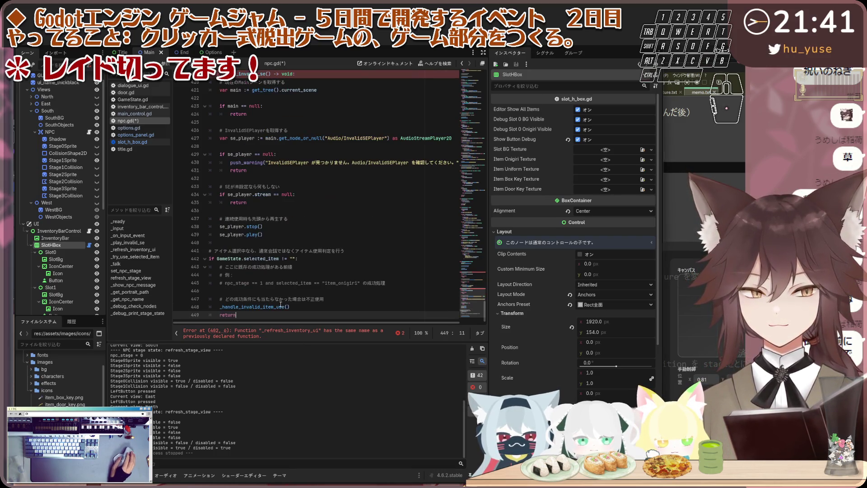
{"action": "left_click", "coordinate": [332, 292]}
{"action": "left_click", "coordinate": [371, 284]}
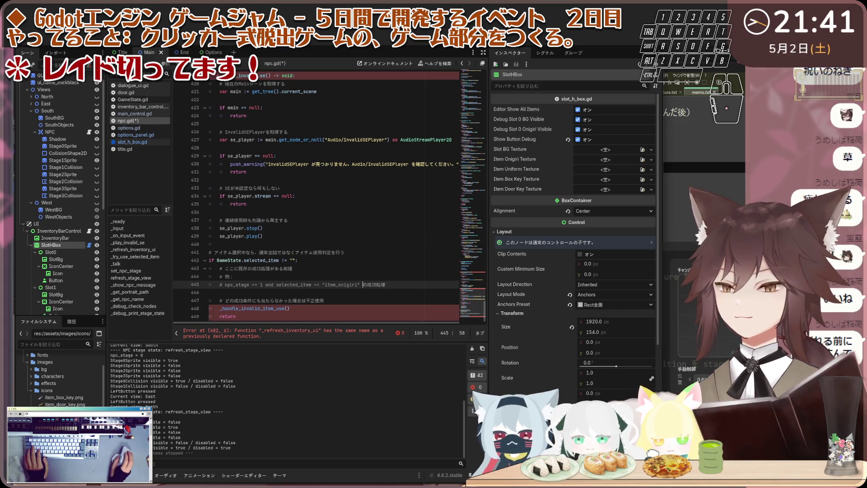
{"action": "left_click", "coordinate": [341, 315]}
{"action": "scroll", "coordinate": [340, 314], "scroll_direction": "up", "scroll_amount": 2}
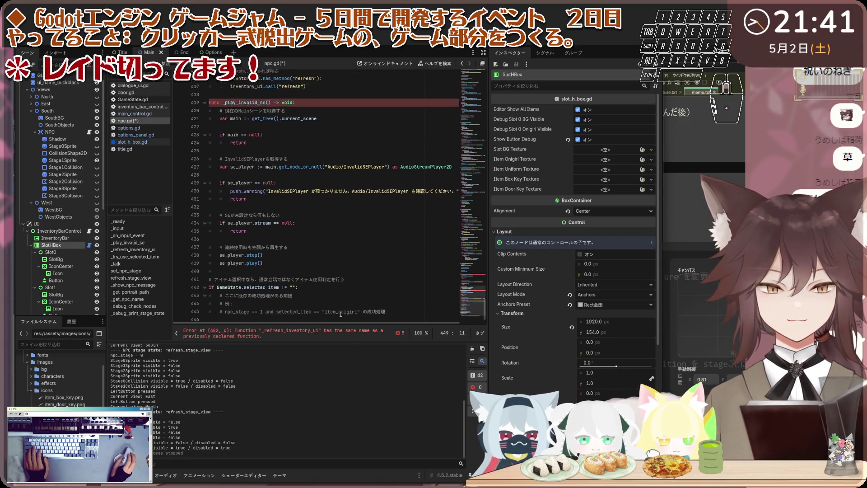
{"action": "key", "text": "ctrl+a"}
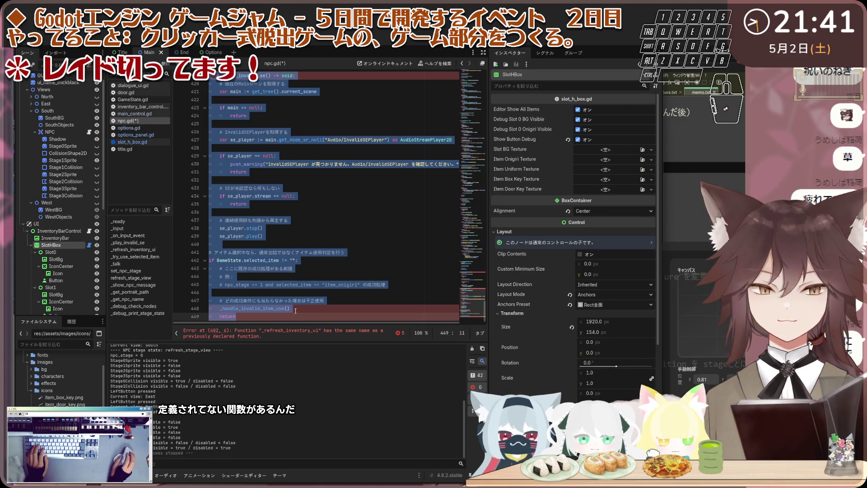
{"action": "left_click", "coordinate": [176, 334]}
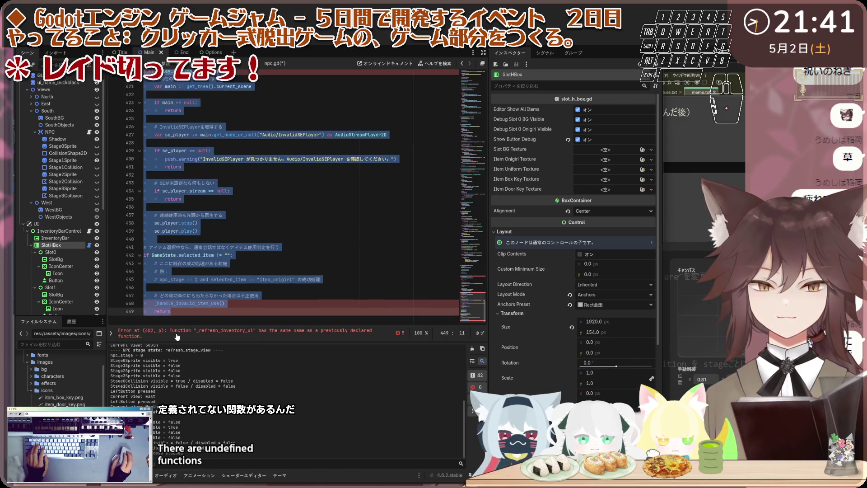
{"action": "left_click", "coordinate": [111, 334]}
{"action": "left_click", "coordinate": [397, 332]}
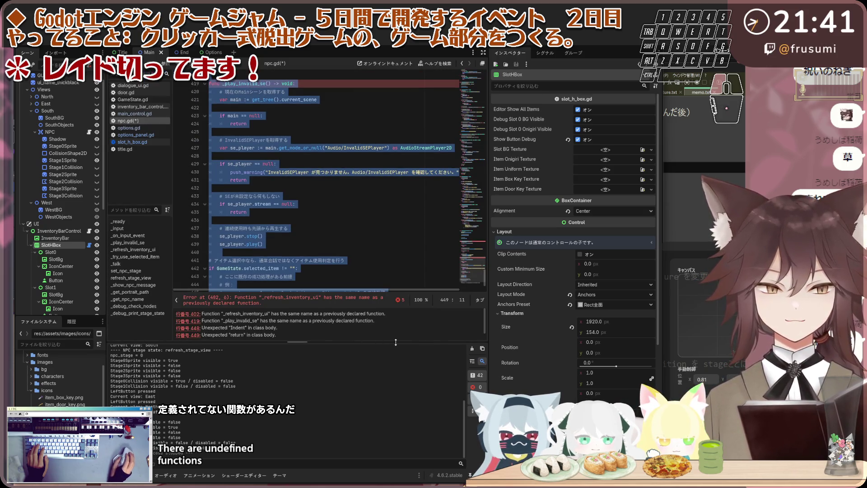
{"action": "left_click_drag", "start_coordinate": [397, 343], "coordinate": [396, 357]}
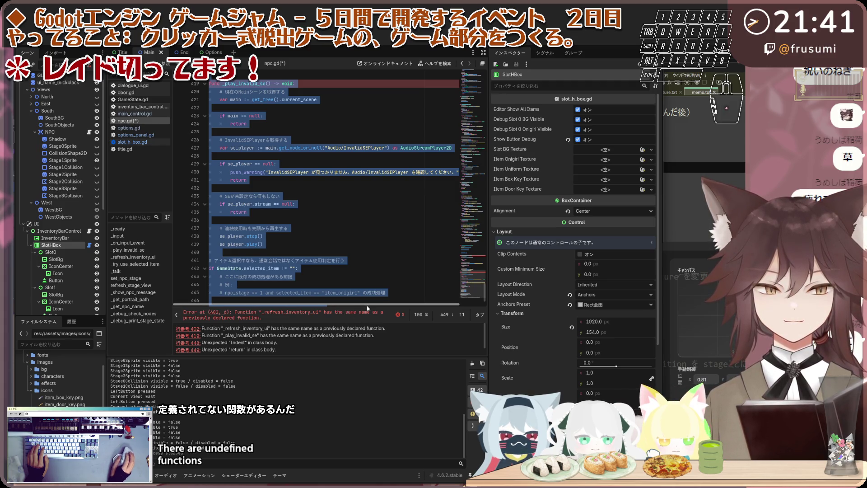
{"action": "scroll", "coordinate": [313, 331], "scroll_direction": "down", "scroll_amount": 1}
{"action": "scroll", "coordinate": [312, 336], "scroll_direction": "up", "scroll_amount": 1}
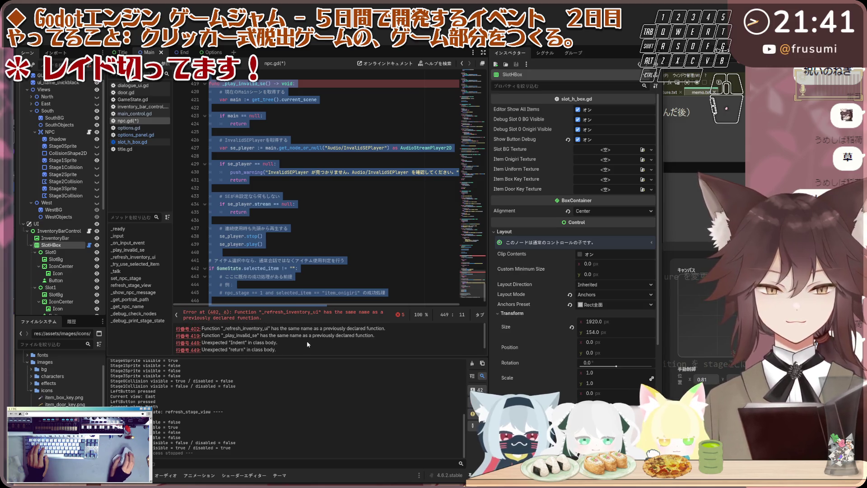
{"action": "left_click_drag", "start_coordinate": [301, 357], "coordinate": [301, 345]}
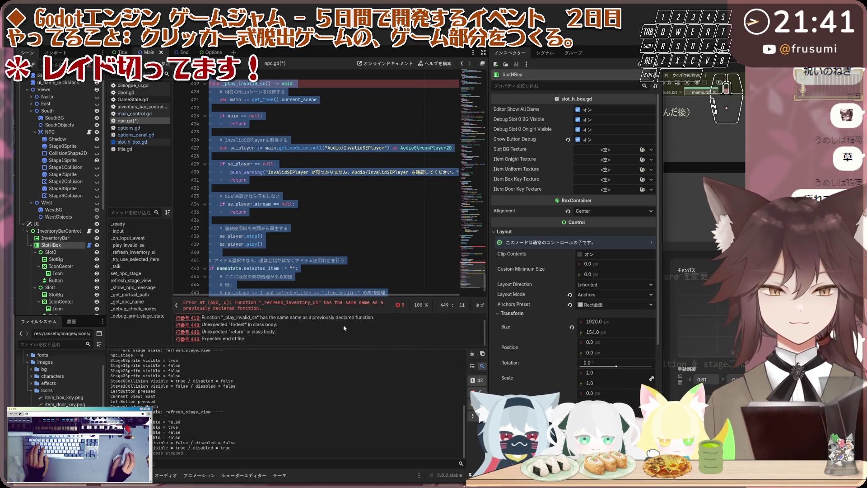
{"action": "scroll", "coordinate": [344, 326], "scroll_direction": "up", "scroll_amount": 1}
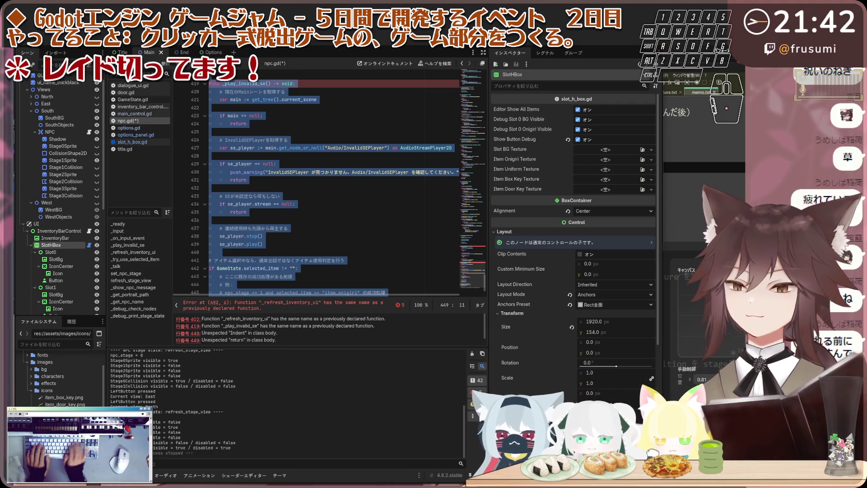
{"action": "key", "text": "e"}
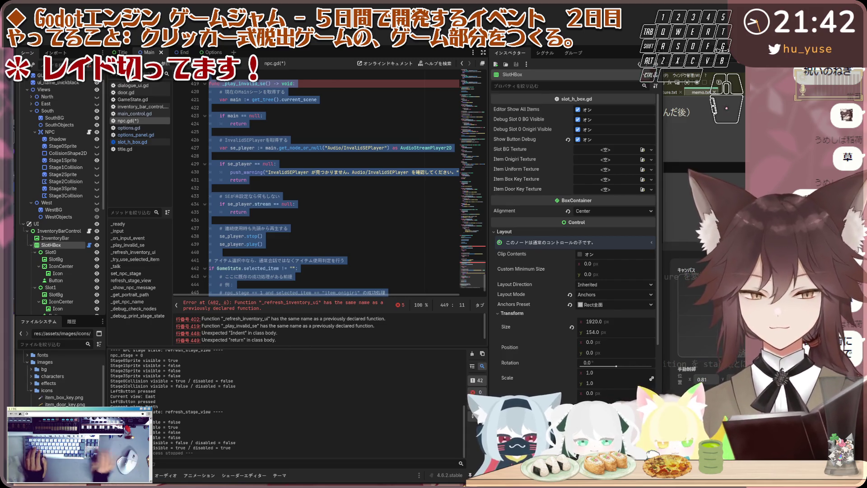
{"action": "key", "text": "super+shift+s"}
{"action": "mouse_move", "coordinate": [107, 69]}
{"action": "left_mouse_down"}
{"action": "mouse_move", "coordinate": [371, 238]}
{"action": "mouse_move", "coordinate": [495, 348]}
{"action": "left_mouse_up"}
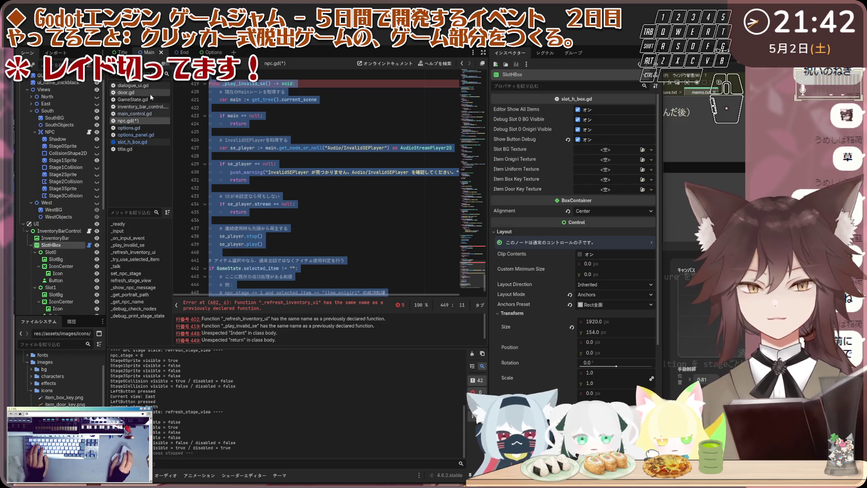
Open door.gd and look through its _ready setup and later empty lines.
{"action": "left_click", "coordinate": [126, 92]}
{"action": "scroll", "coordinate": [316, 203], "scroll_direction": "down", "scroll_amount": 2}
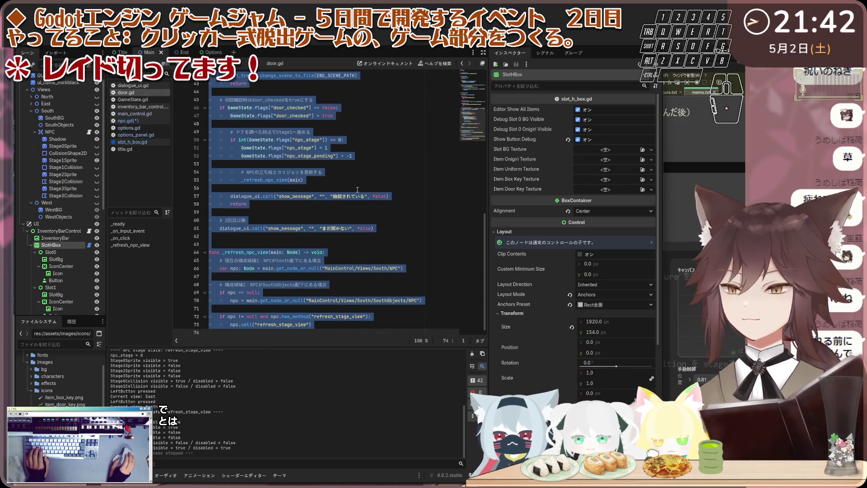
{"action": "scroll", "coordinate": [343, 217], "scroll_direction": "up", "scroll_amount": 10}
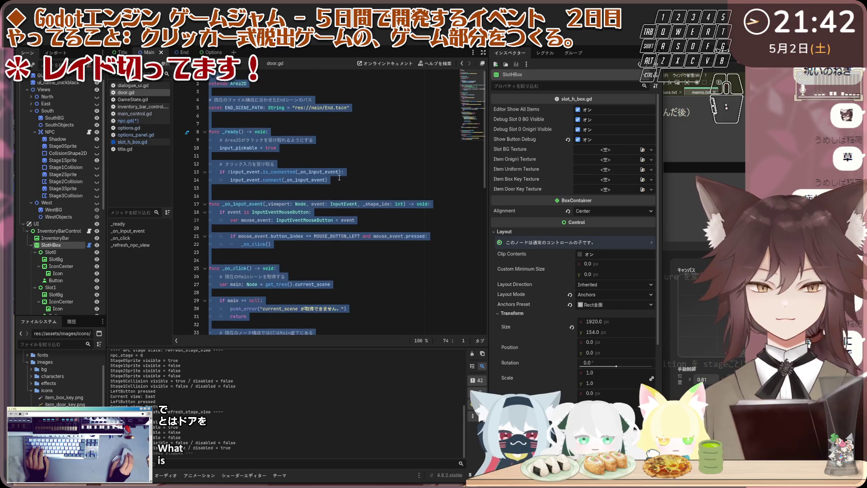
{"action": "left_click", "coordinate": [335, 144]}
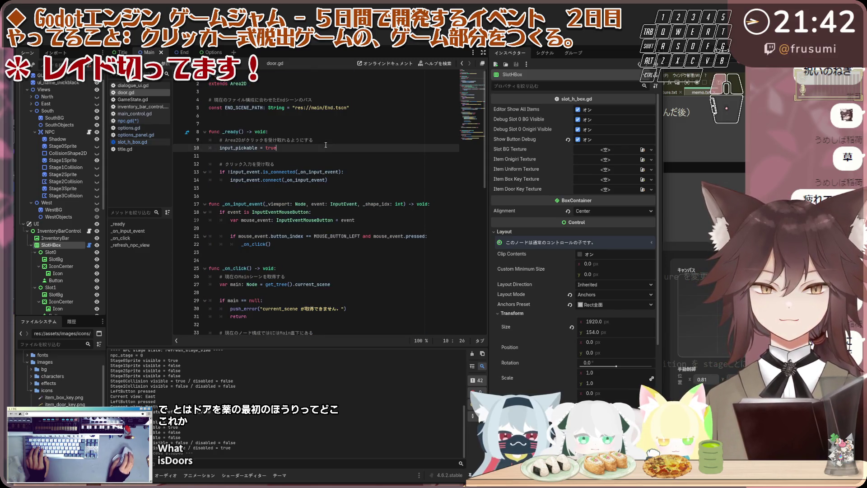
{"action": "left_click", "coordinate": [334, 158]}
{"action": "left_click", "coordinate": [373, 192]}
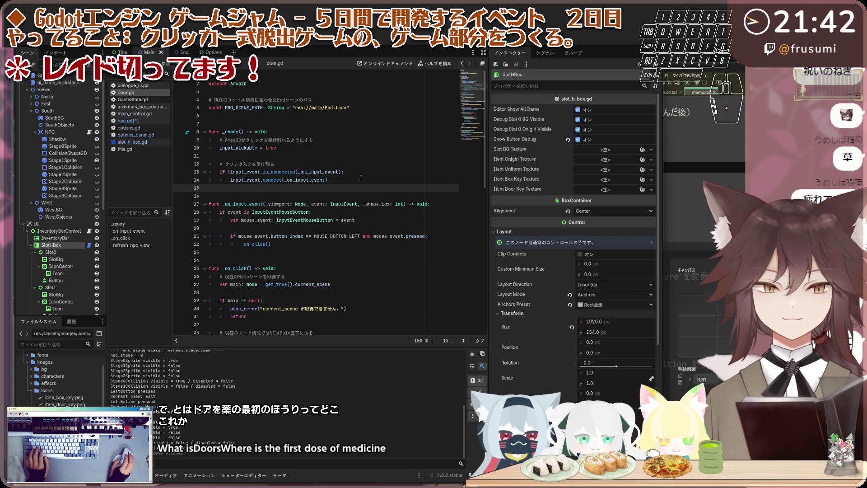
{"action": "left_click", "coordinate": [271, 131]}
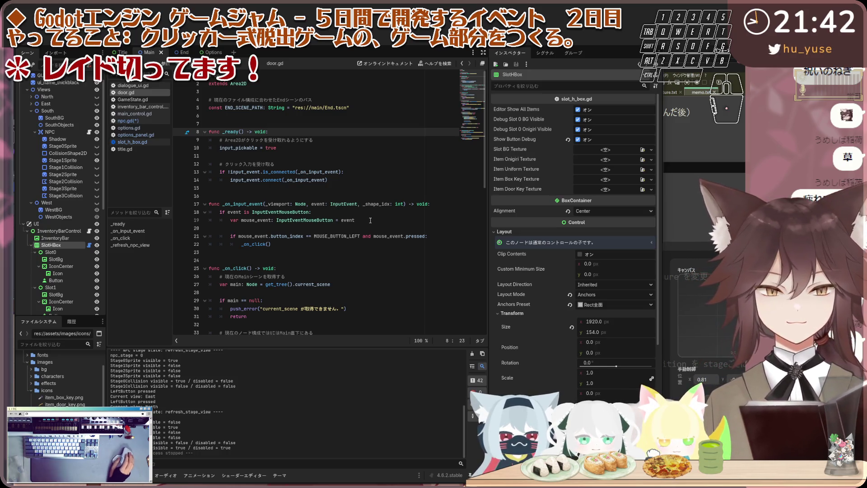
{"action": "scroll", "coordinate": [370, 218], "scroll_direction": "down", "scroll_amount": 5}
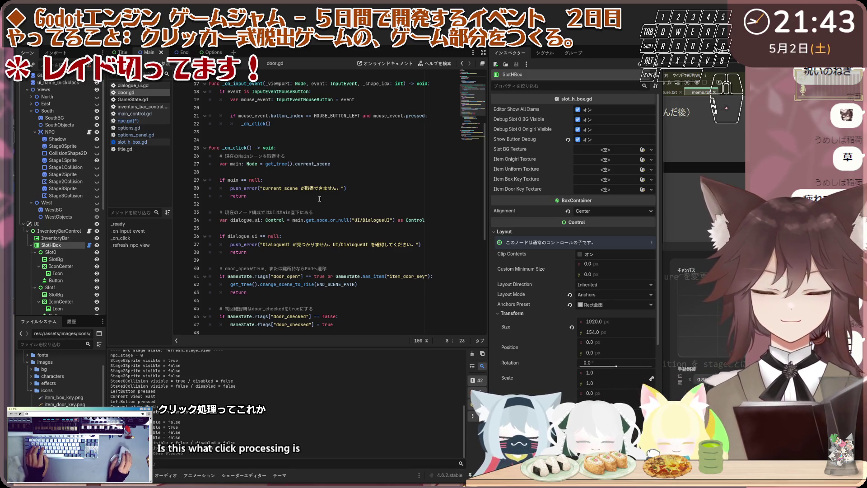
{"action": "scroll", "coordinate": [318, 197], "scroll_direction": "down", "scroll_amount": 1}
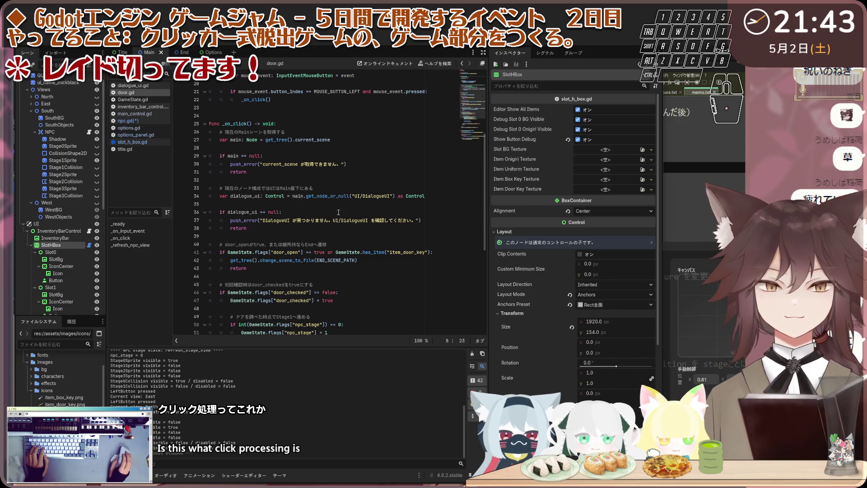
{"action": "scroll", "coordinate": [244, 238], "scroll_direction": "down", "scroll_amount": 1}
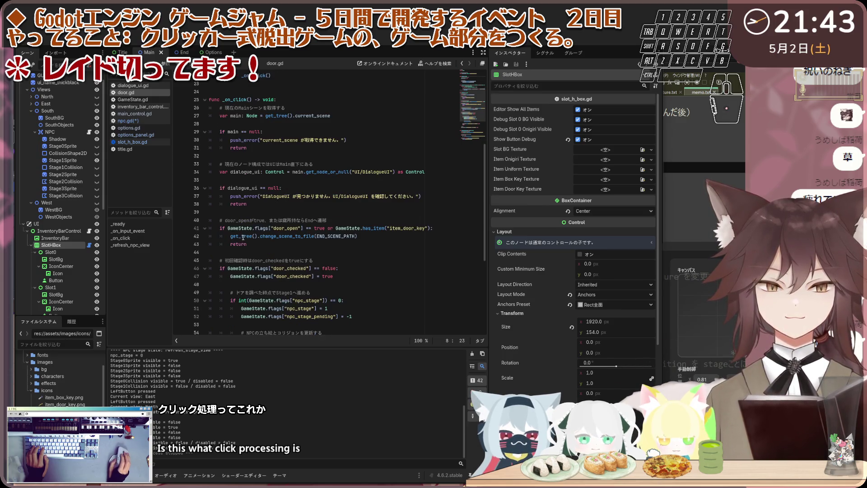
{"action": "left_click", "coordinate": [235, 211]}
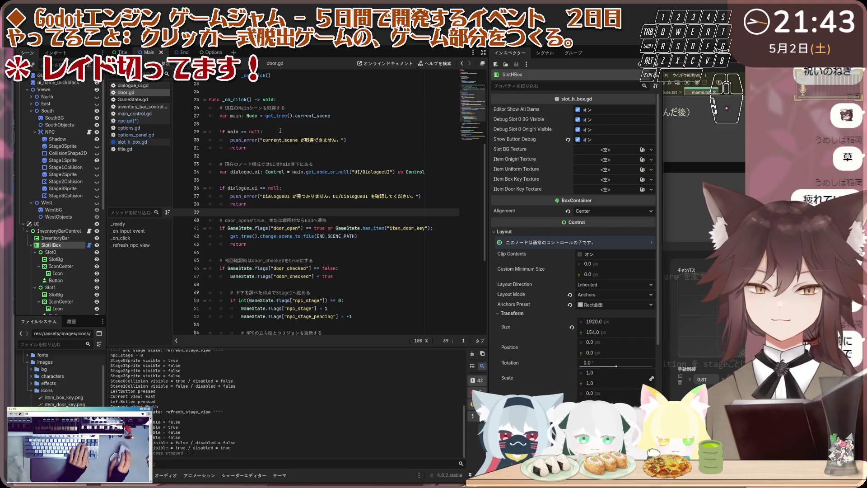
{"action": "left_click", "coordinate": [301, 124]}
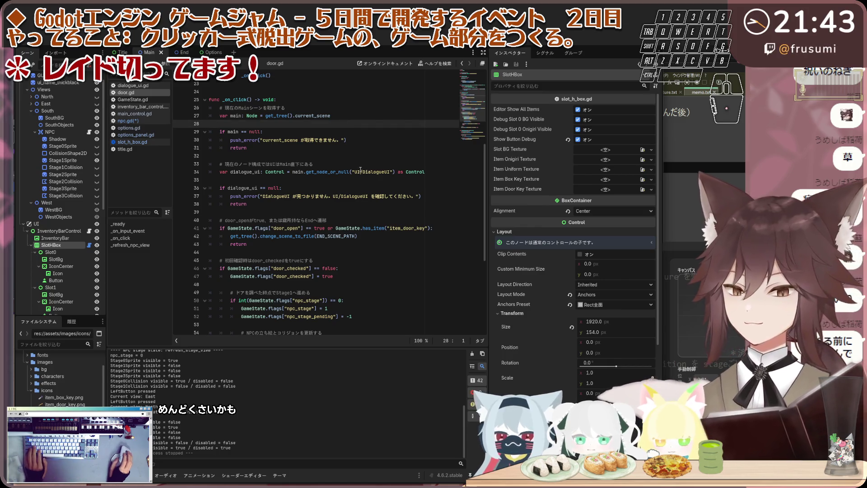
Copy all of door.gd, then switch to inventory_bar_control.gd.
{"action": "key", "text": "ctrl+a"}
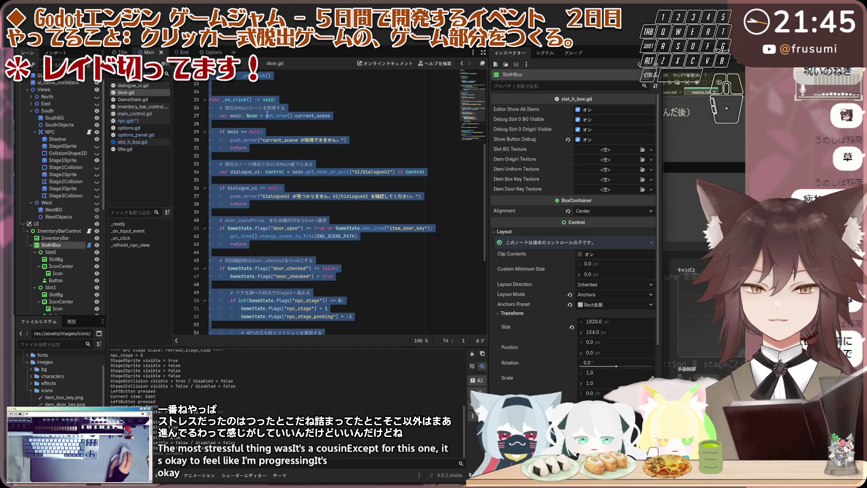
{"action": "left_click", "coordinate": [266, 116]}
{"action": "key", "text": "ctrl+a"}
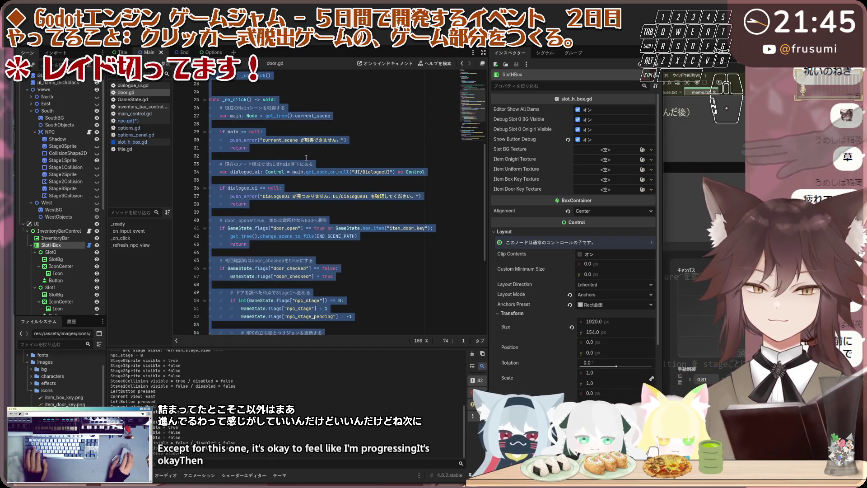
{"action": "key", "text": "ctrl+c"}
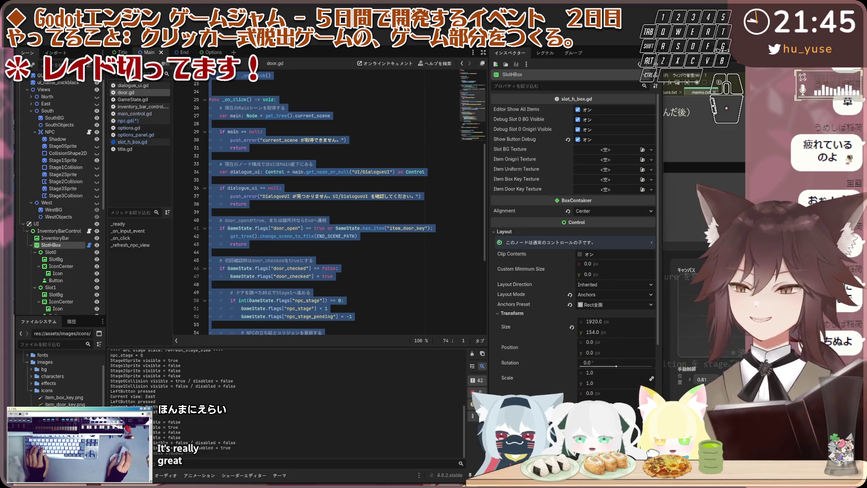
{"action": "left_click", "coordinate": [137, 109]}
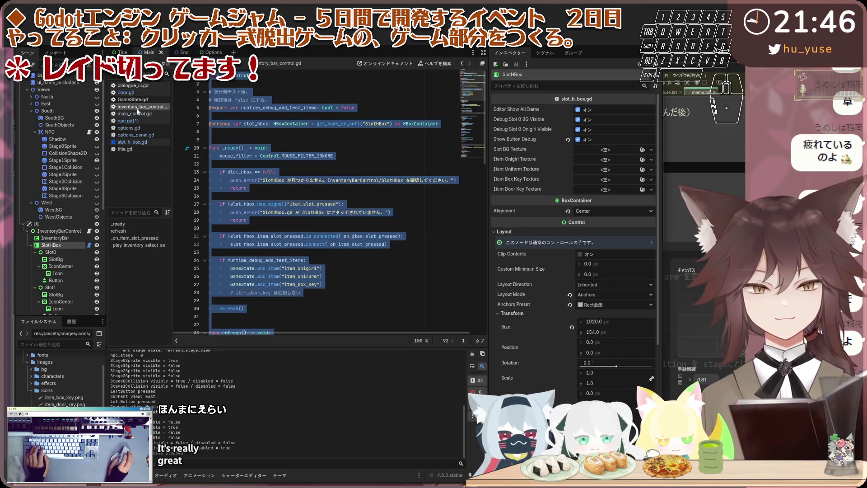
Save npc.gd and dismiss its error list to return to the code.
{"action": "left_click", "coordinate": [130, 120]}
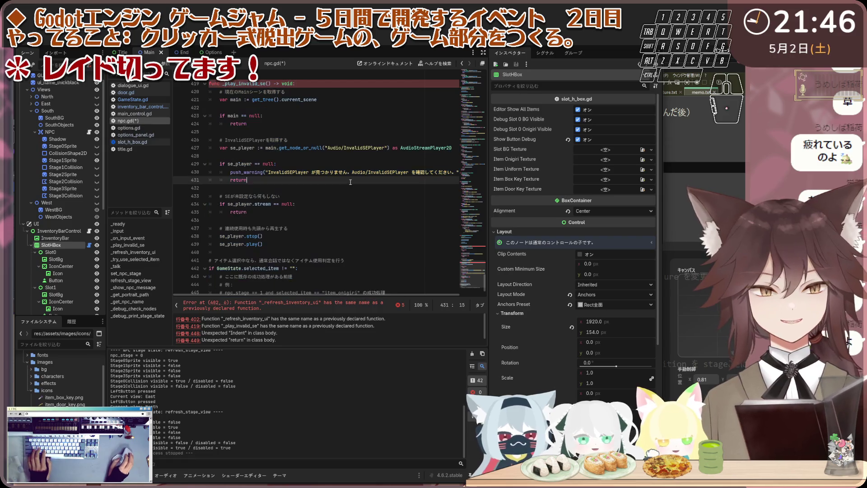
{"action": "key", "text": "ctrl+s"}
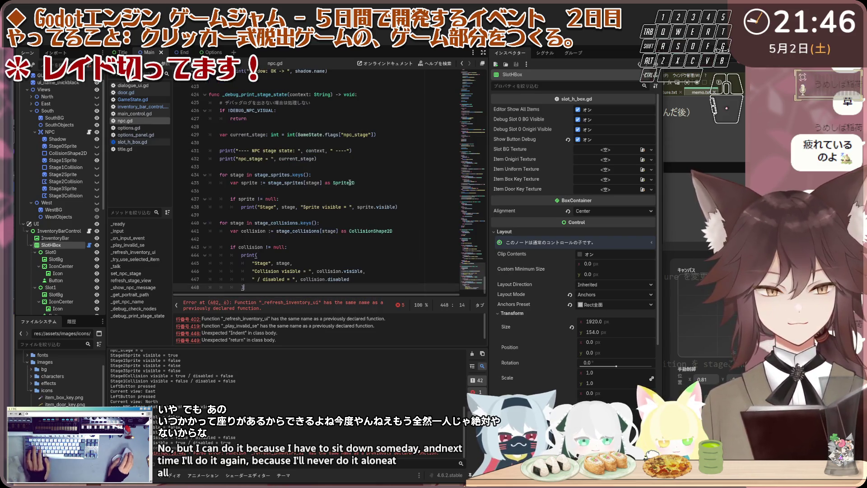
{"action": "left_click", "coordinate": [351, 182]}
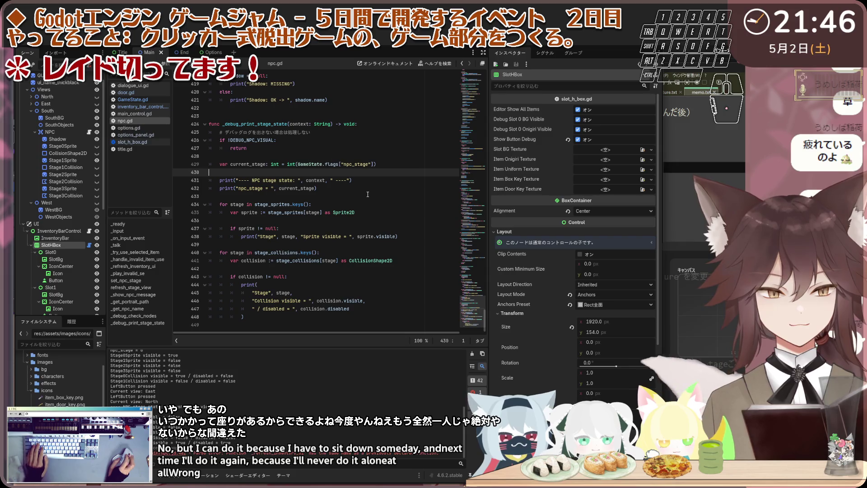
{"action": "scroll", "coordinate": [368, 194], "scroll_direction": "up", "scroll_amount": 6}
{"action": "left_click", "coordinate": [342, 253]}
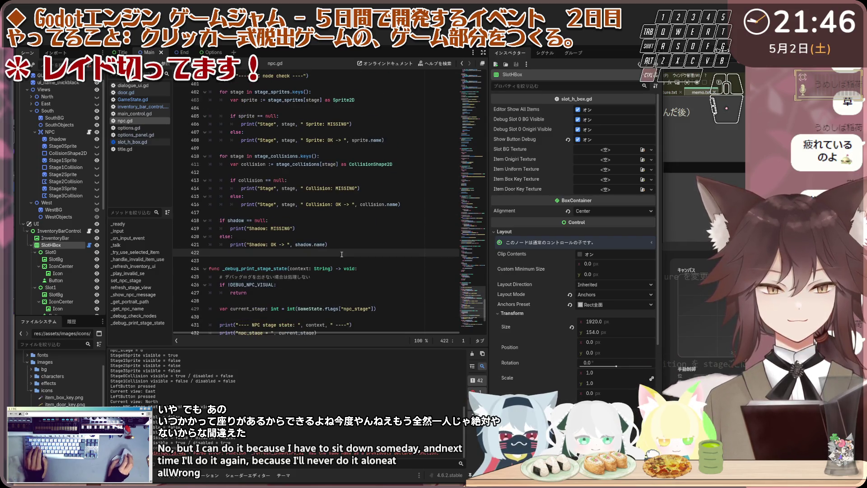
{"action": "scroll", "coordinate": [341, 254], "scroll_direction": "up", "scroll_amount": 20}
{"action": "scroll", "coordinate": [342, 254], "scroll_direction": "up", "scroll_amount": 19}
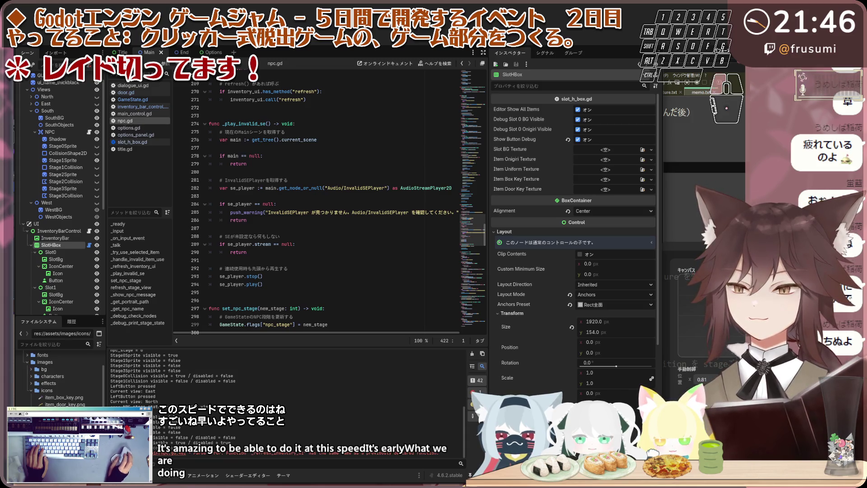
Replace door.gd's code with the pasted invalid-item handling version, save it, and run the game.
{"action": "left_click", "coordinate": [126, 92]}
{"action": "key", "text": "ctrl+a"}
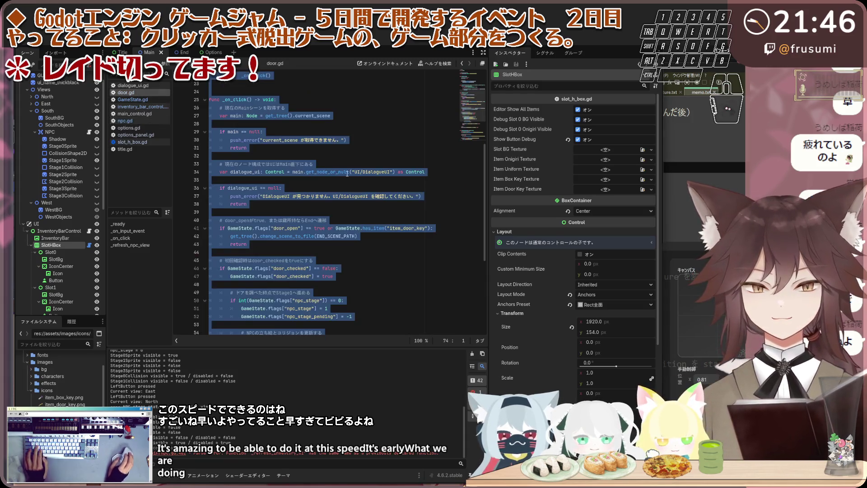
{"action": "key", "text": "ctrl+v"}
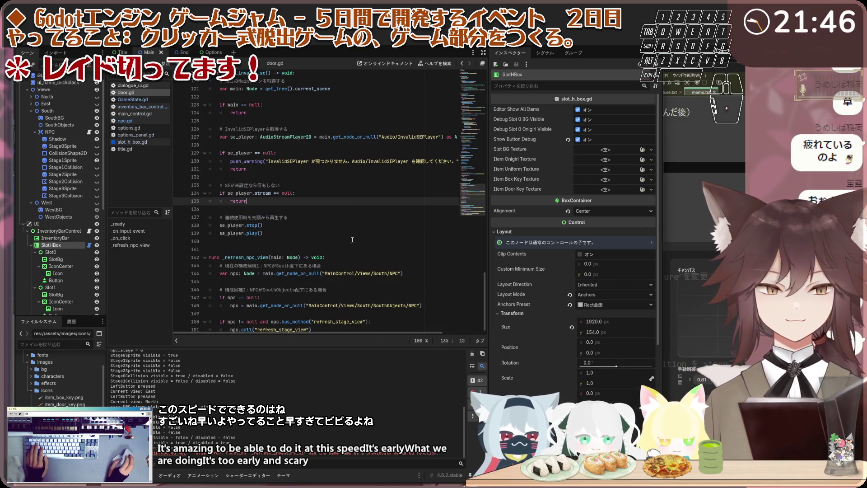
{"action": "left_click", "coordinate": [351, 241]}
{"action": "scroll", "coordinate": [351, 239], "scroll_direction": "up", "scroll_amount": 8}
{"action": "scroll", "coordinate": [351, 238], "scroll_direction": "down", "scroll_amount": 8}
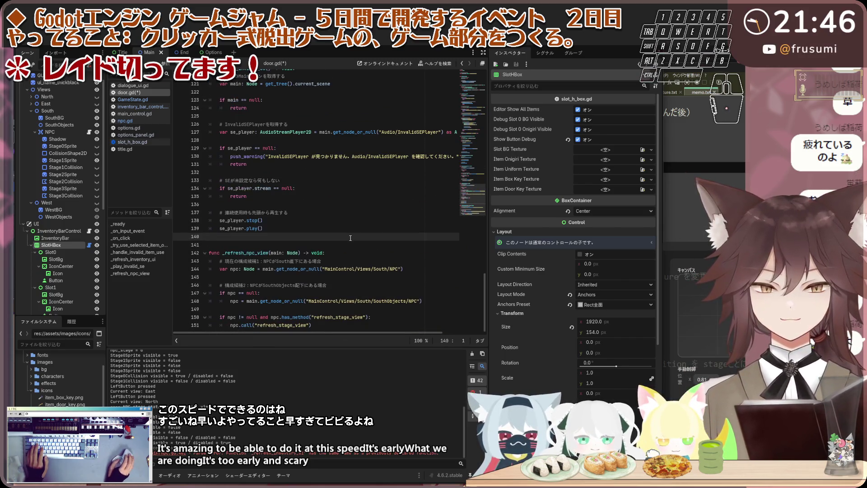
{"action": "key", "text": "ctrl+s"}
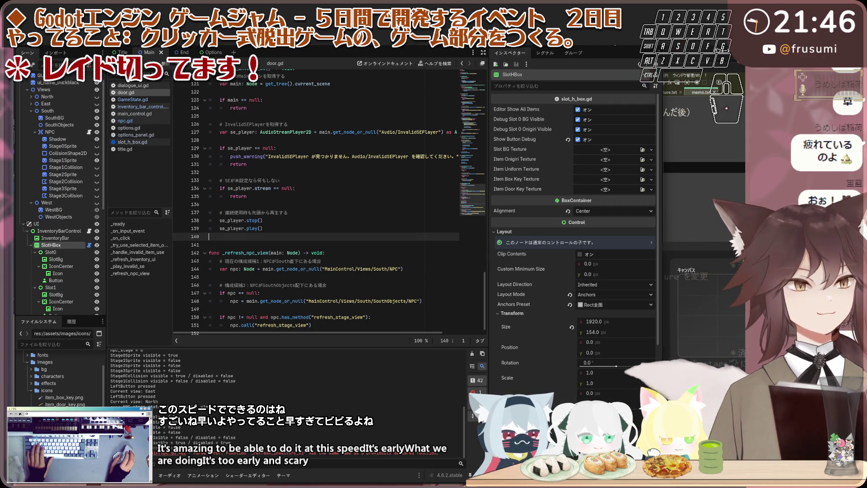
{"action": "key", "text": "F5"}
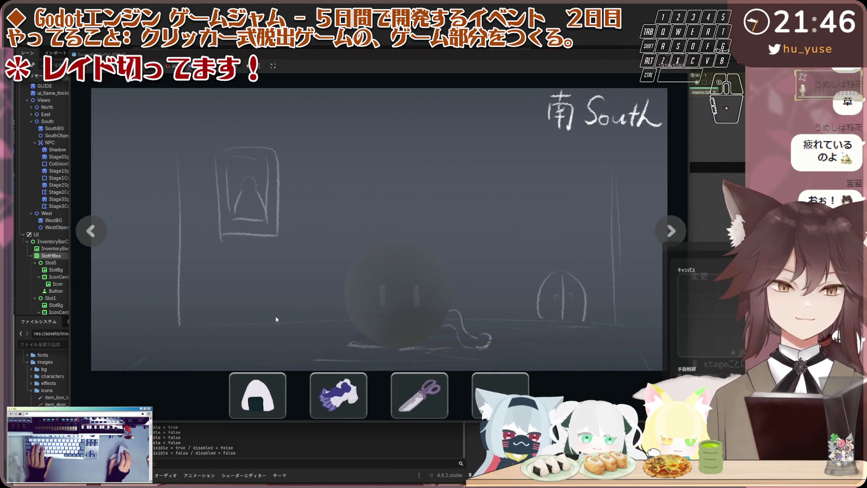
Talk to the shadowy figure, then turn through the North and West views back to South.
{"action": "left_click", "coordinate": [404, 269]}
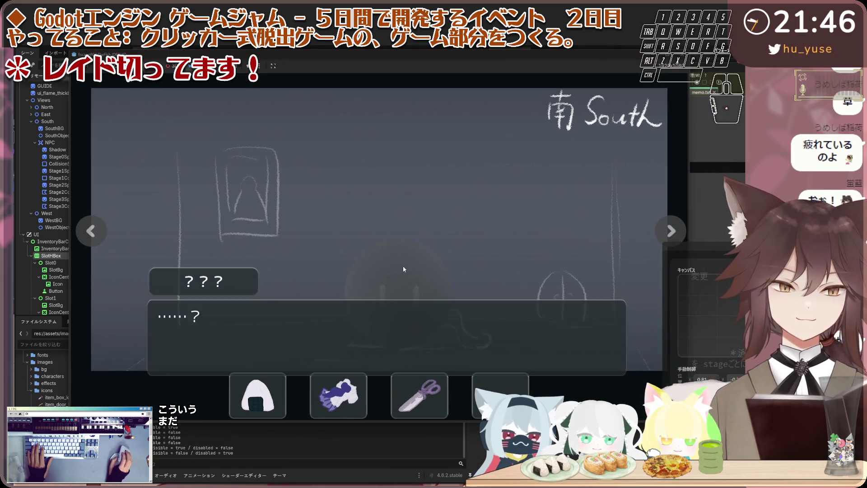
{"action": "left_click", "coordinate": [403, 269]}
{"action": "left_click", "coordinate": [91, 232]}
{"action": "left_click", "coordinate": [92, 231]}
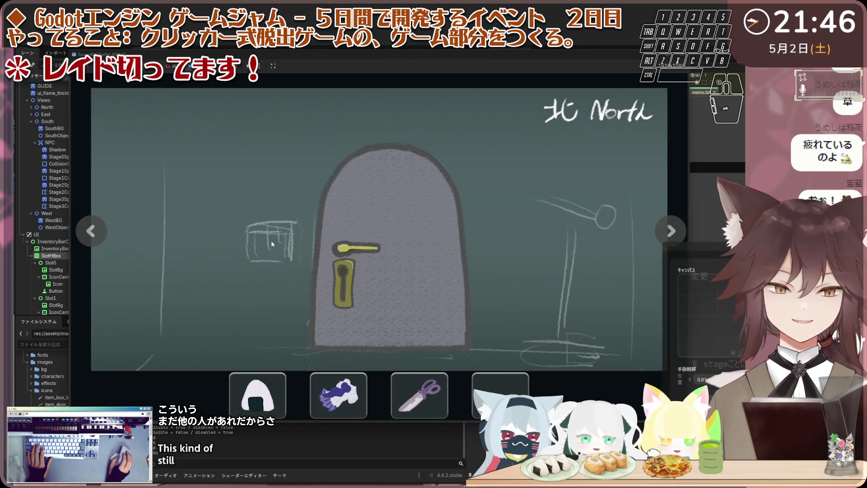
{"action": "key", "text": "Left"}
{"action": "key", "text": "Left"}
{"action": "left_click", "coordinate": [340, 362]}
Try the scissors on the creature, then use the gloves on it.
{"action": "left_click", "coordinate": [340, 362]}
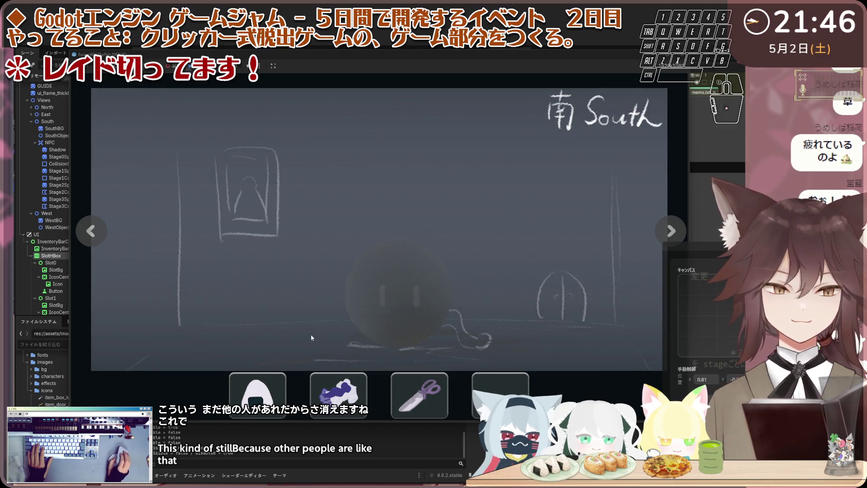
{"action": "key", "text": "3"}
{"action": "left_click", "coordinate": [405, 295]}
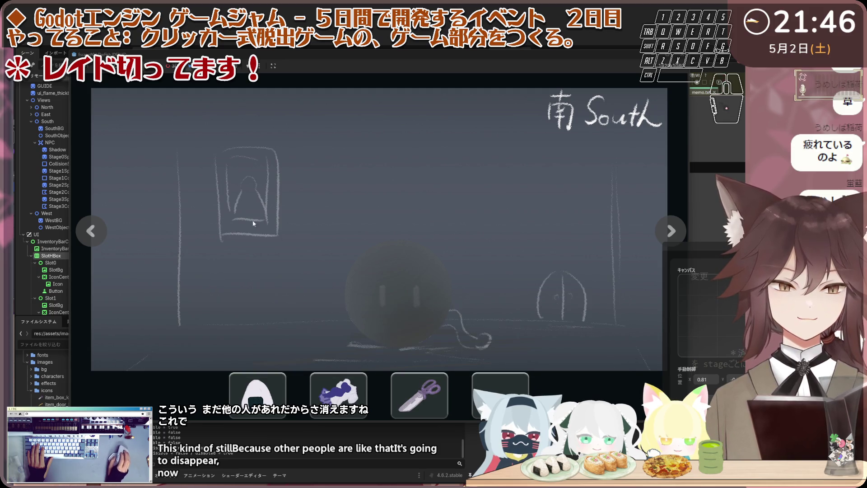
{"action": "key", "text": "2"}
{"action": "left_click", "coordinate": [400, 287]}
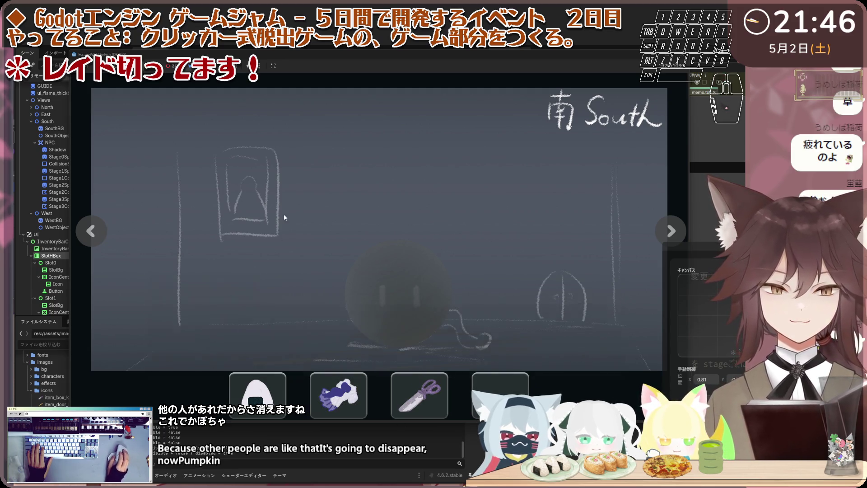
Turn to the North room, try the locked door, and stop the game.
{"action": "left_click", "coordinate": [99, 232]}
{"action": "left_click", "coordinate": [102, 240]}
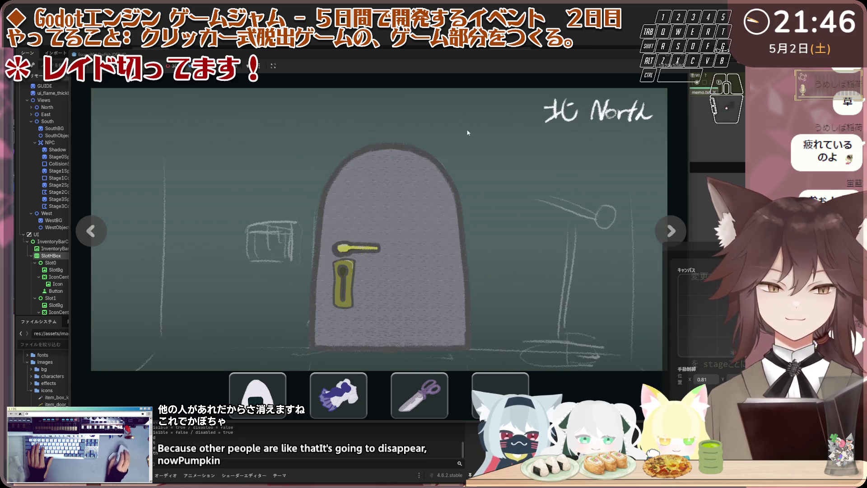
{"action": "left_click", "coordinate": [343, 280]}
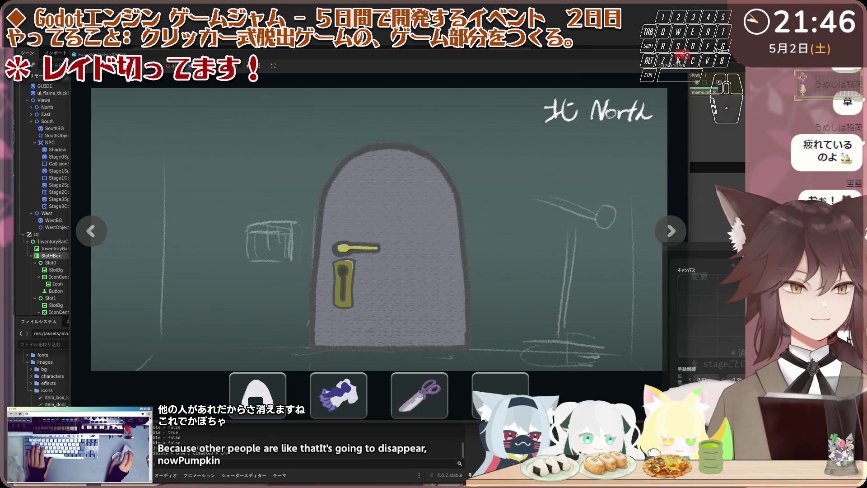
{"action": "key", "text": "F8"}
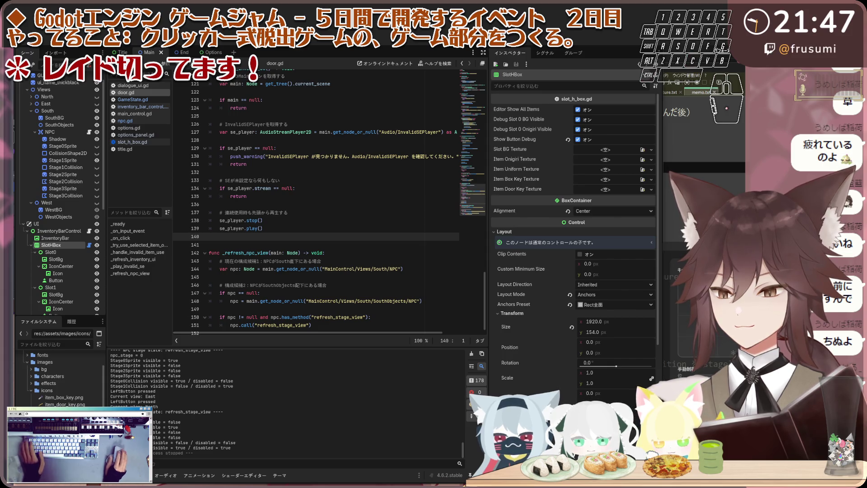
In npc.gd, edit empty line 461 of _debug_print_stage_state and save the script.
{"action": "key", "text": "w"}
{"action": "key", "text": "z"}
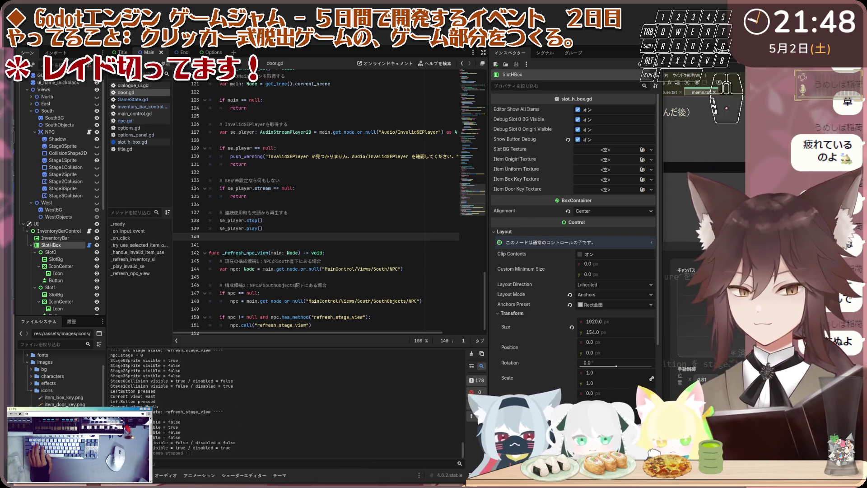
{"action": "left_click", "coordinate": [161, 120]}
{"action": "left_click", "coordinate": [263, 163]}
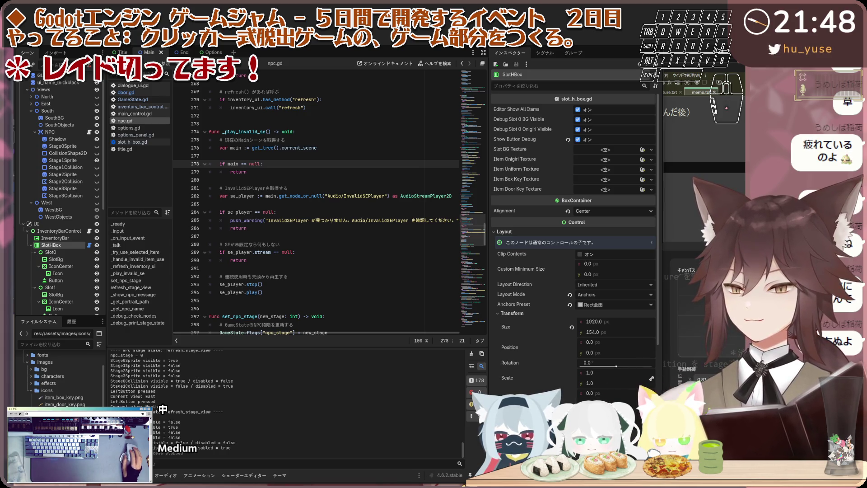
{"action": "left_click", "coordinate": [350, 220]}
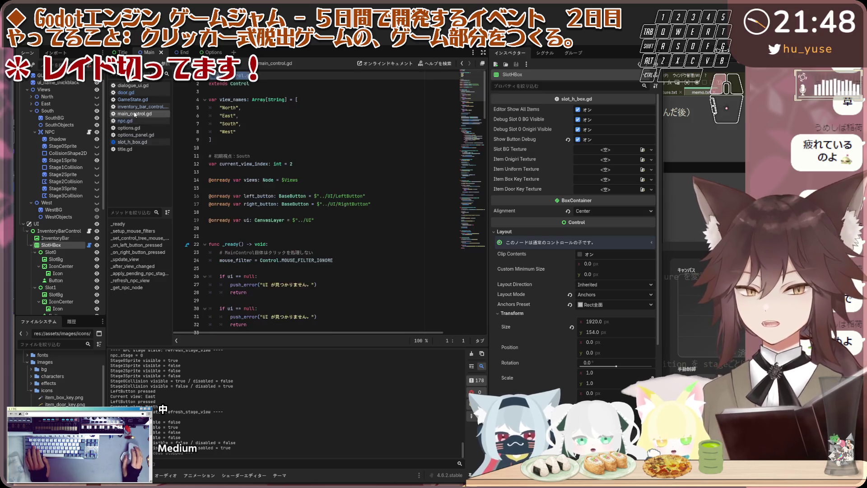
{"action": "scroll", "coordinate": [316, 204], "scroll_direction": "down", "scroll_amount": 20}
{"action": "left_click", "coordinate": [342, 180]}
{"action": "left_click", "coordinate": [343, 164]}
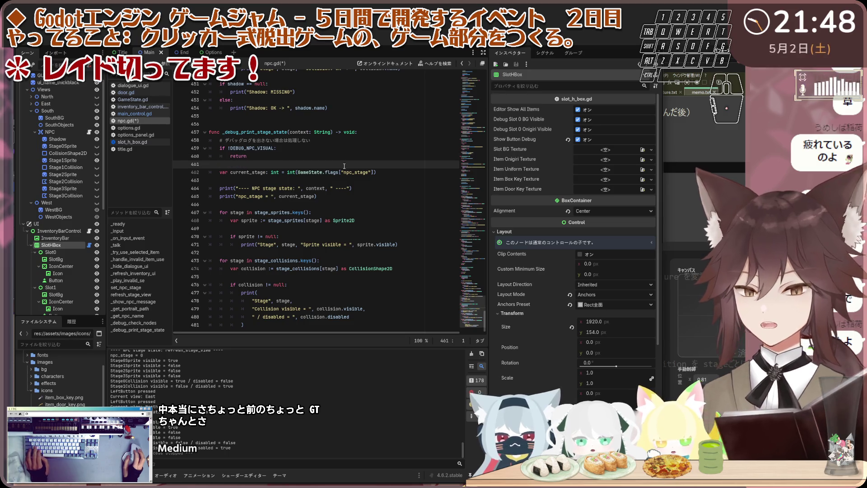
{"action": "scroll", "coordinate": [344, 166], "scroll_direction": "up", "scroll_amount": 4}
{"action": "key", "text": "ctrl+s"}
{"action": "scroll", "coordinate": [470, 275], "scroll_direction": "up", "scroll_amount": 12}
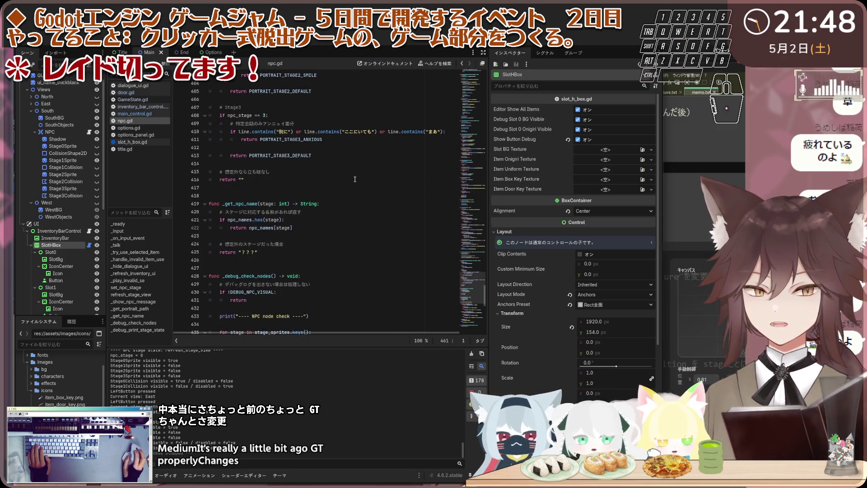
{"action": "mouse_move", "coordinate": [470, 275]}
{"action": "left_mouse_down"}
{"action": "mouse_move", "coordinate": [474, 180]}
{"action": "mouse_move", "coordinate": [496, 71]}
{"action": "left_mouse_up"}
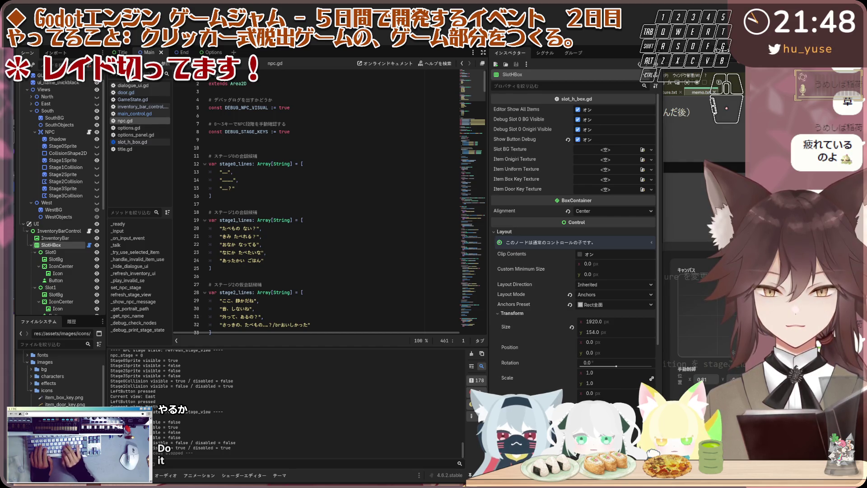
After some stray typing, jump with Ctrl+End to npc.gd's last lines and its _debug_print_stage_state function.
{"action": "key", "text": "s"}
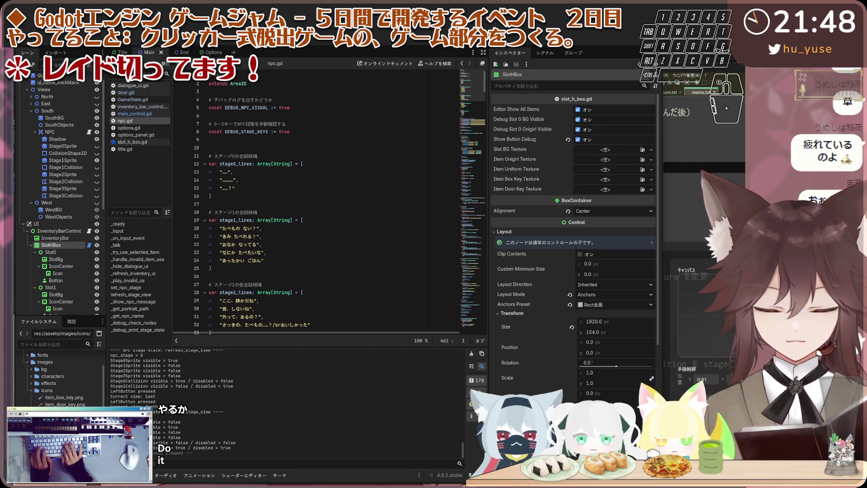
{"action": "key", "text": "s"}
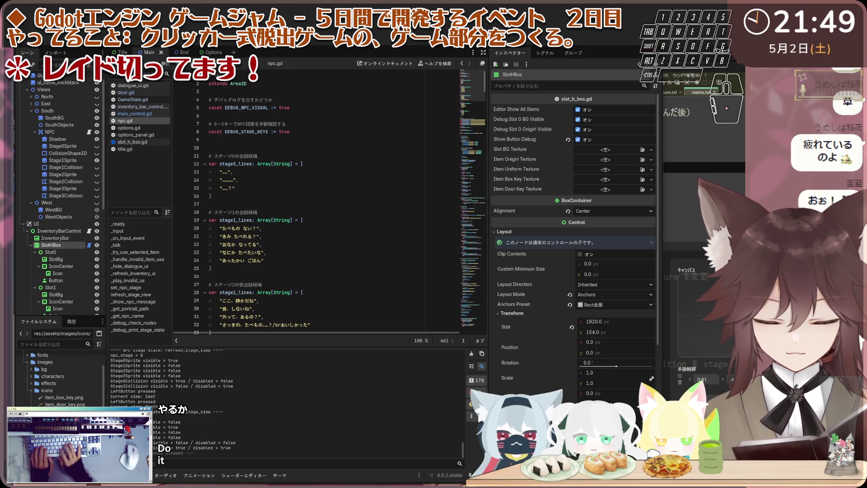
{"action": "key", "text": "a"}
{"action": "key", "text": "t"}
{"action": "key", "text": "a"}
{"action": "key", "text": "a"}
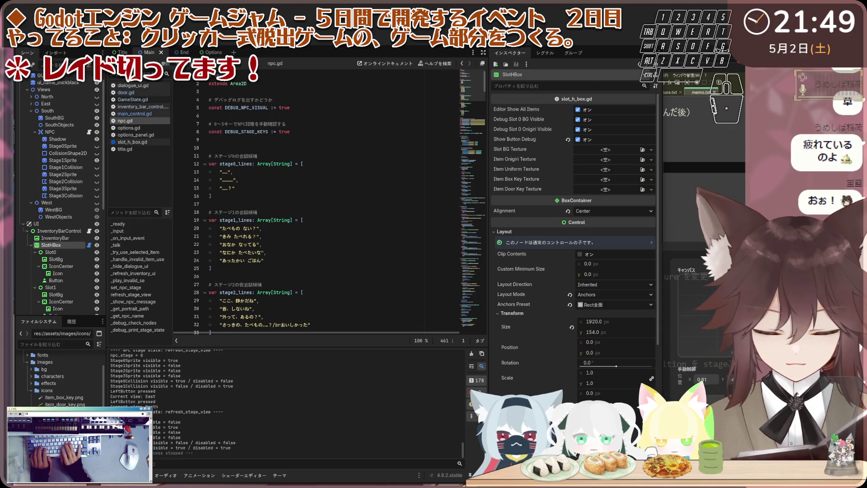
{"action": "key", "text": "s"}
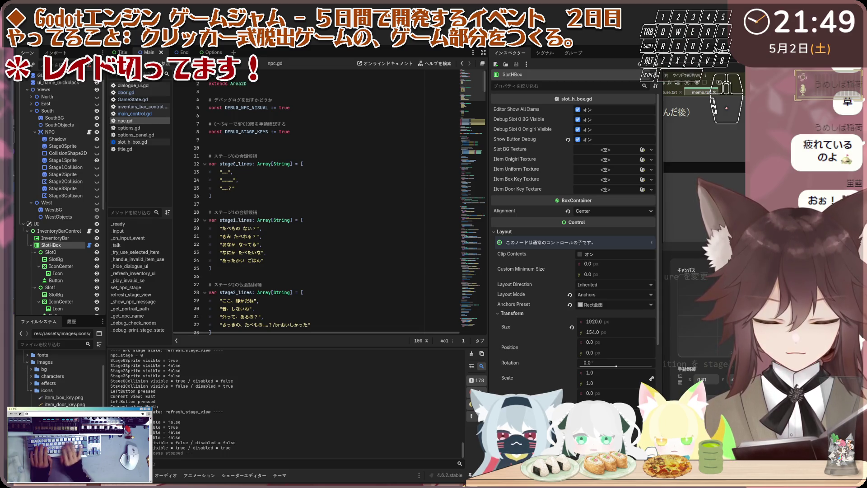
{"action": "key", "text": "shift+s"}
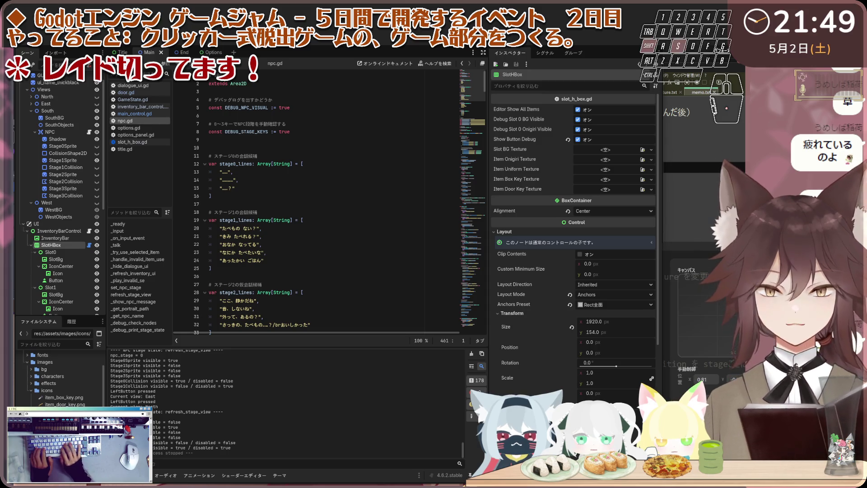
{"action": "key", "text": "e"}
{"action": "key", "text": "e"}
{"action": "key", "text": "d"}
{"action": "key", "text": "a"}
{"action": "key", "text": "e"}
{"action": "key", "text": "shift"}
{"action": "key", "text": "e"}
{"action": "key", "text": "d"}
{"action": "key", "text": "e"}
{"action": "key", "text": "a"}
{"action": "key", "text": "a"}
{"action": "key", "text": "a"}
{"action": "key", "text": "s"}
{"action": "key", "text": "e"}
{"action": "key", "text": "r"}
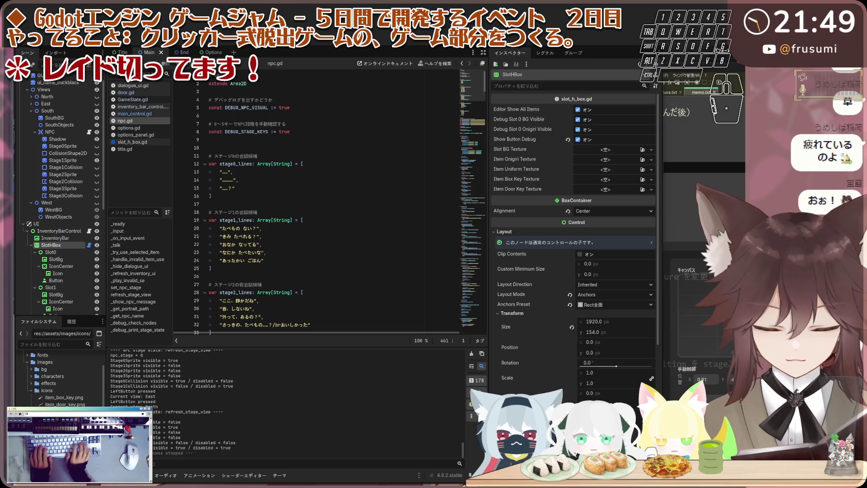
{"action": "key", "text": "w"}
{"action": "key", "text": "a"}
{"action": "key", "text": "e"}
{"action": "key", "text": "r"}
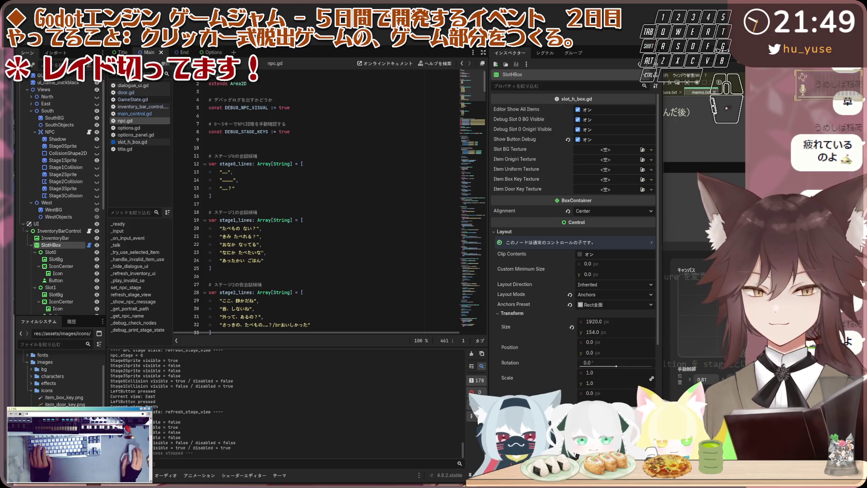
{"action": "key", "text": "s"}
{"action": "key", "text": "g"}
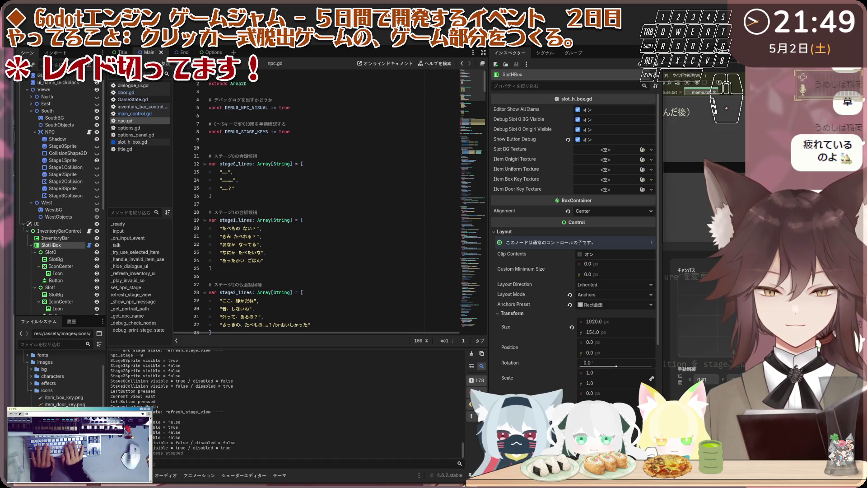
{"action": "key", "text": "a"}
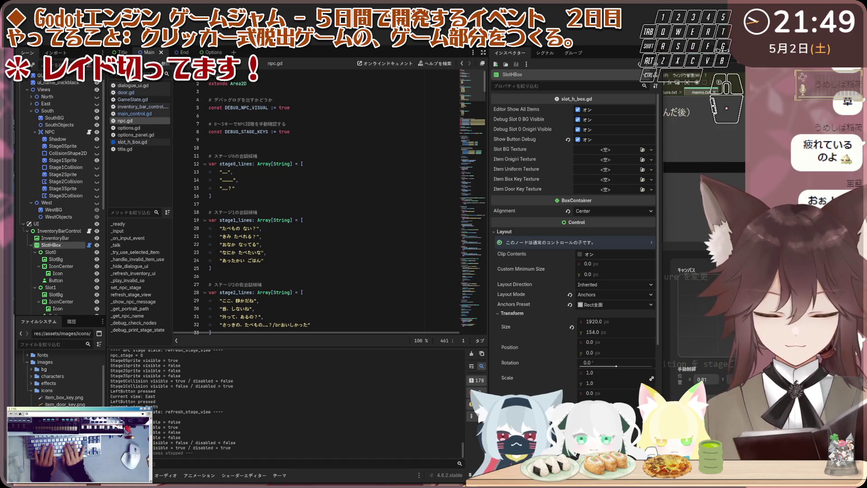
{"action": "key", "text": "r"}
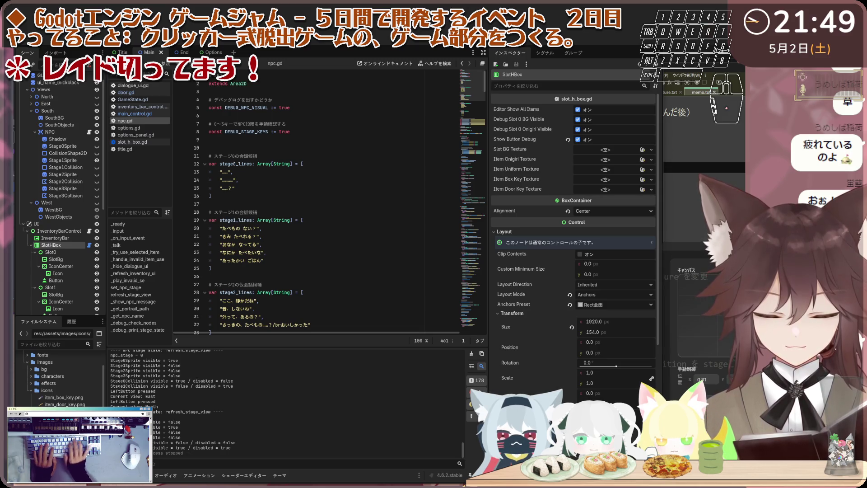
{"action": "key", "text": "a"}
{"action": "key", "text": "d"}
{"action": "key", "text": "r"}
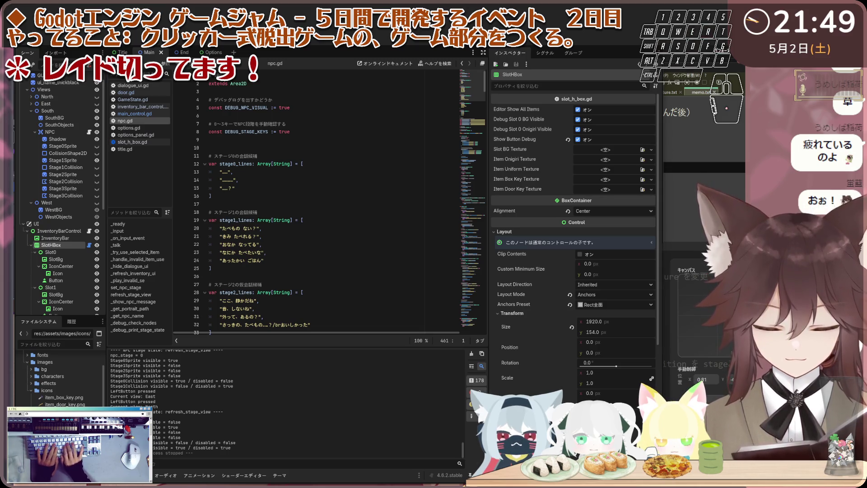
{"action": "key", "text": "r"}
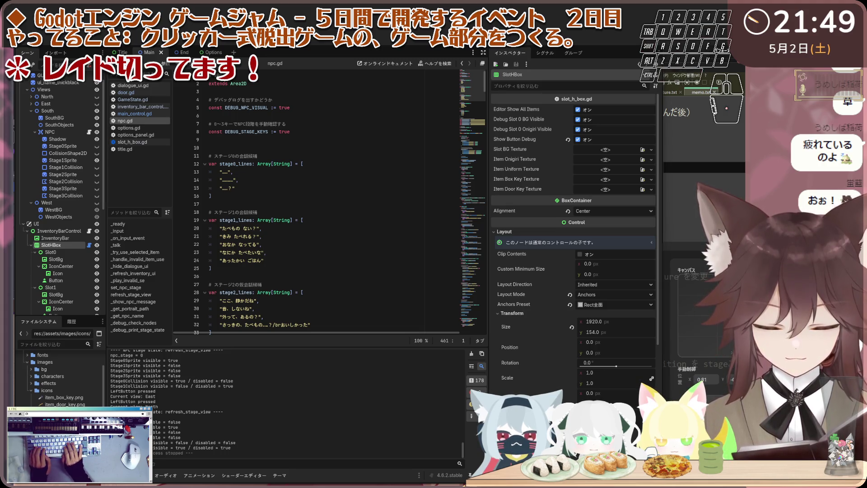
{"action": "key", "text": "a"}
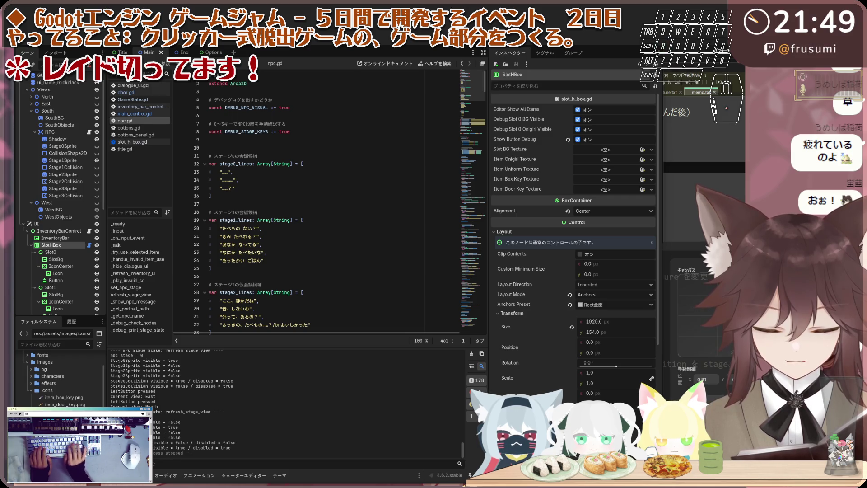
{"action": "key", "text": "a"}
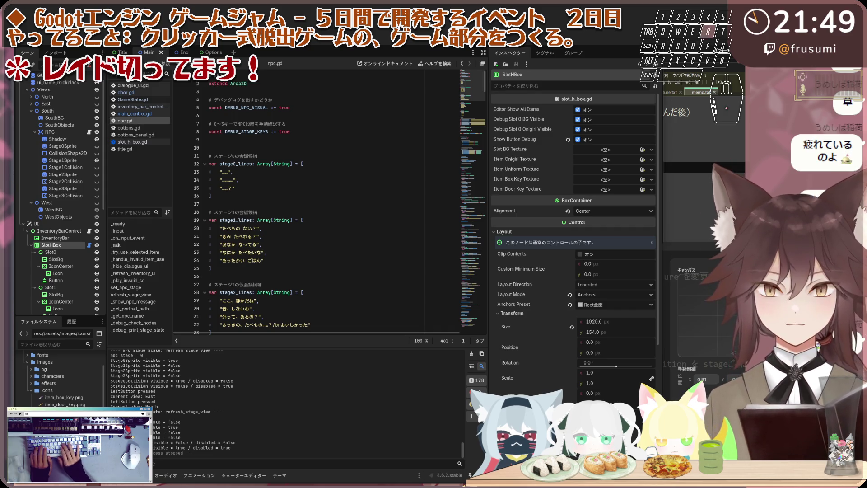
{"action": "key", "text": "a"}
{"action": "key", "text": "a"}
{"action": "key", "text": "e"}
{"action": "key", "text": "space"}
{"action": "key", "text": "r"}
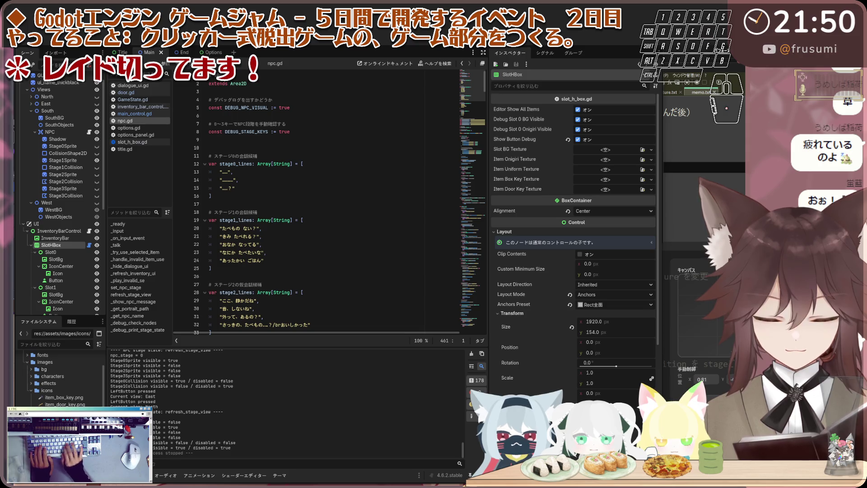
{"action": "key", "text": "t"}
{"action": "key", "text": "e"}
{"action": "key", "text": "q"}
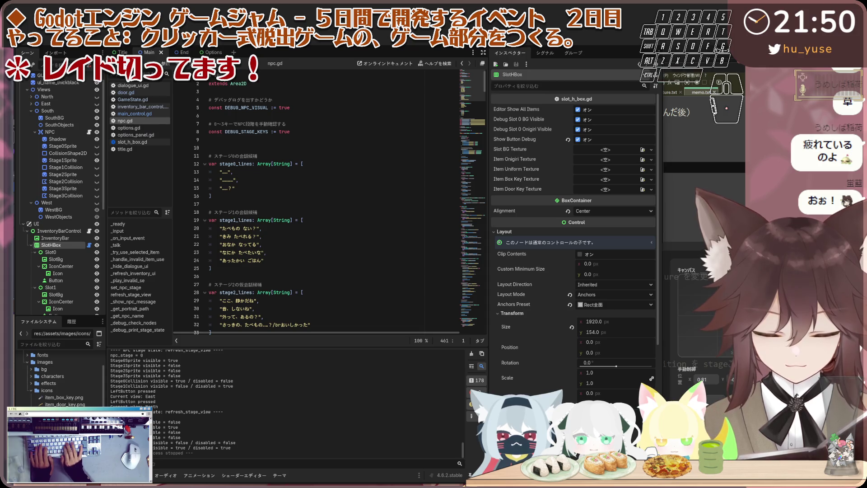
{"action": "key", "text": "a"}
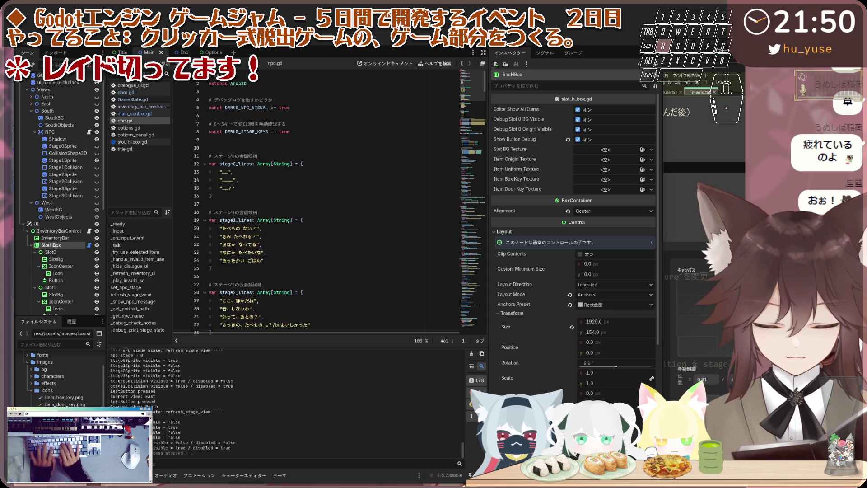
{"action": "key", "text": "shift"}
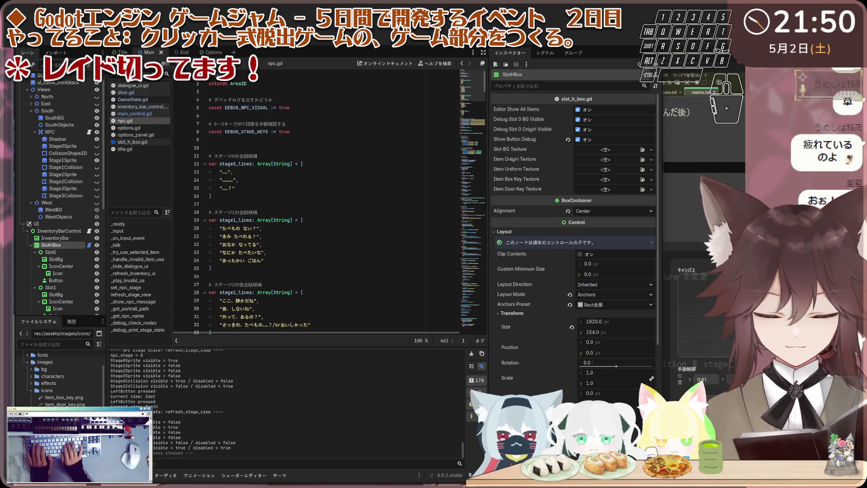
{"action": "key", "text": "e"}
{"action": "key", "text": "s"}
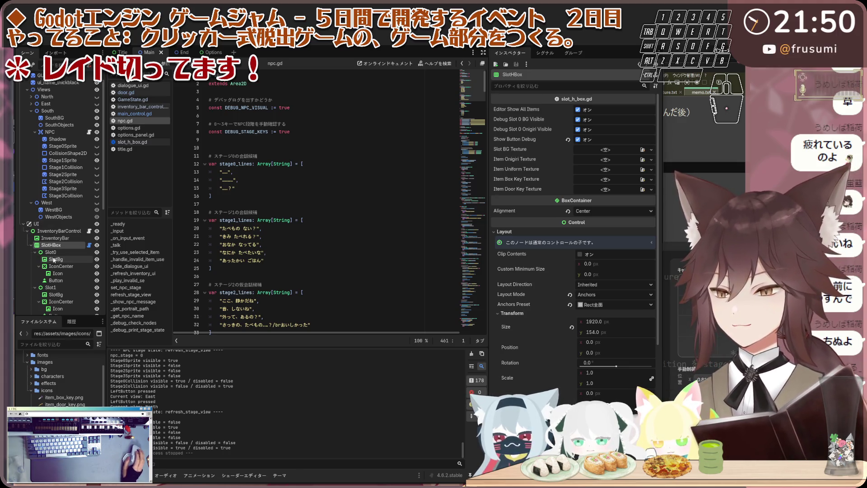
{"action": "mouse_move", "coordinate": [70, 485]}
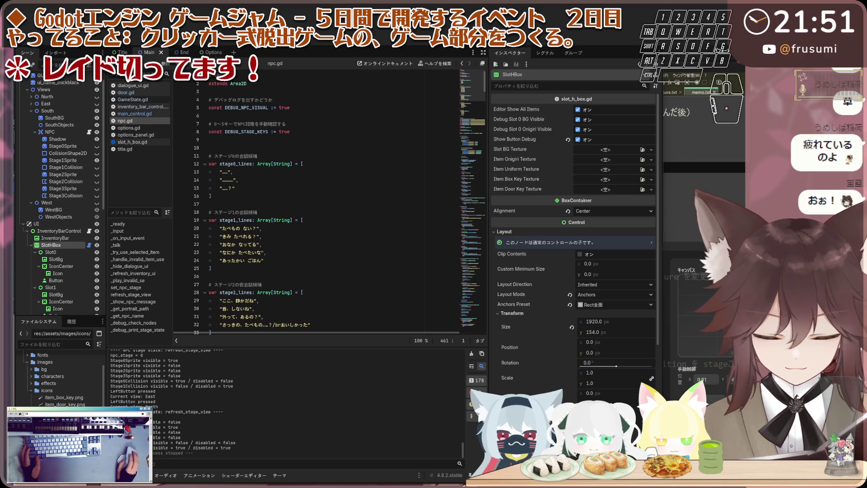
{"action": "mouse_move", "coordinate": [172, 464]}
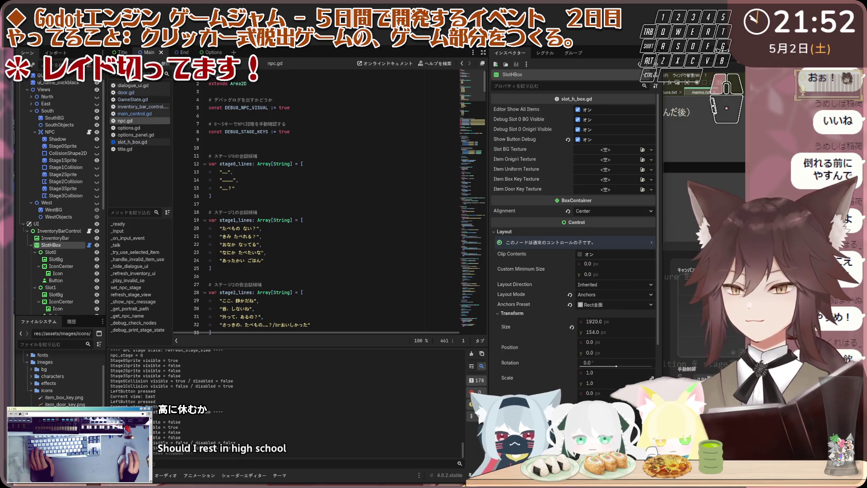
{"action": "key", "text": "ctrl+End"}
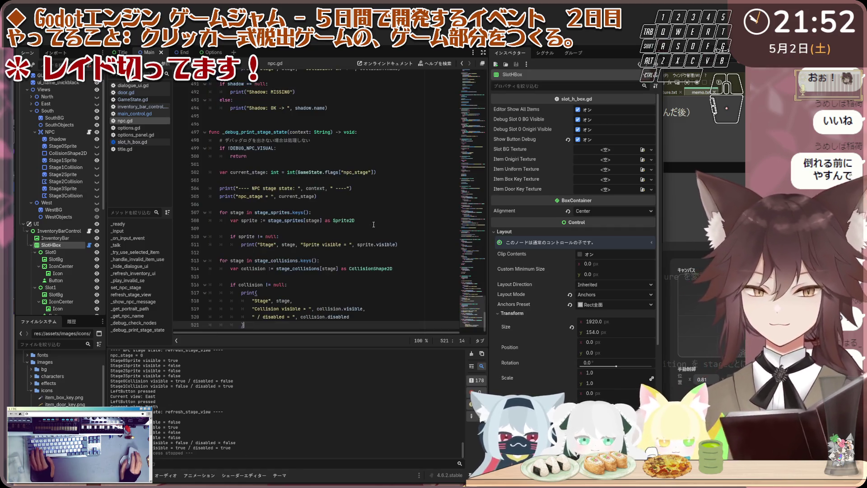
Run the game and talk to the shadowy NPC in the South room through its dialogue.
{"action": "left_click", "coordinate": [387, 156]}
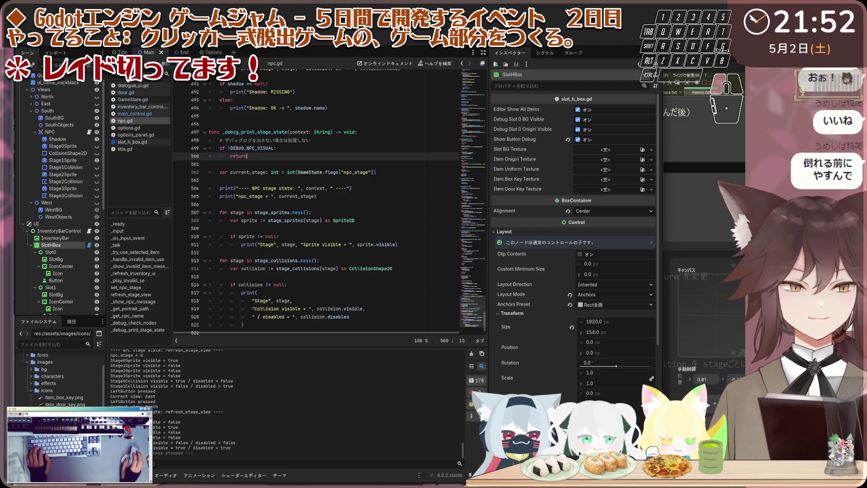
{"action": "key", "text": "F5"}
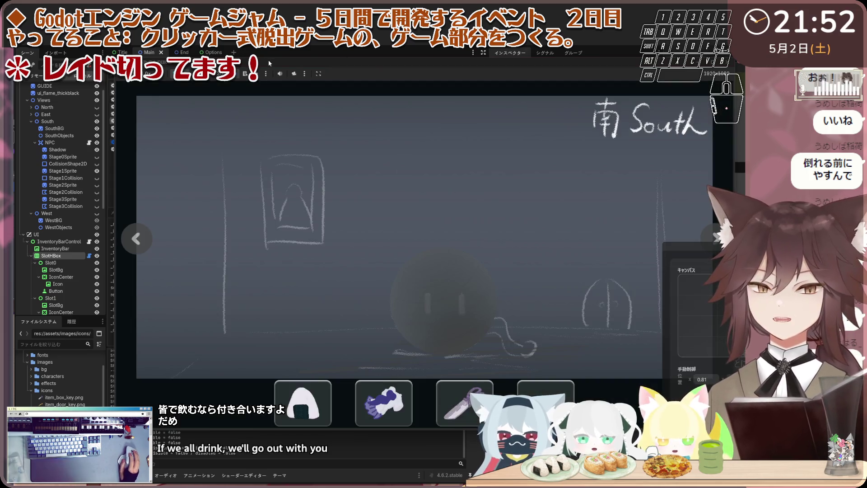
{"action": "left_click", "coordinate": [402, 261]}
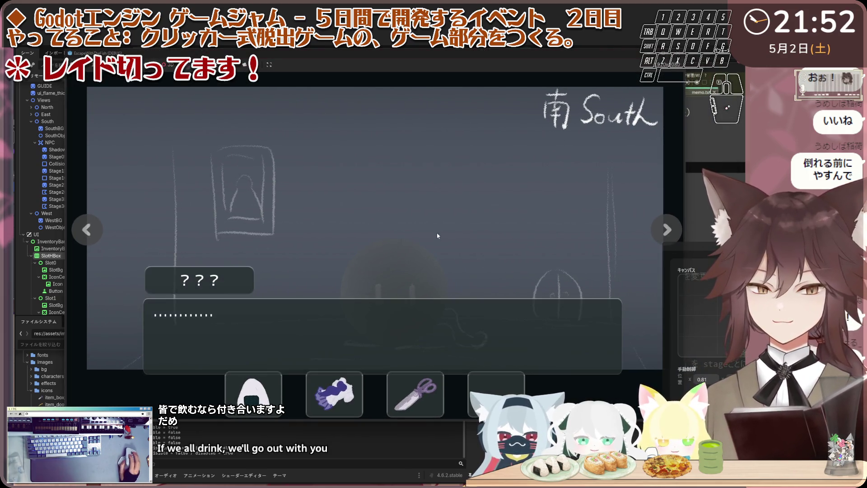
{"action": "left_click", "coordinate": [363, 396]}
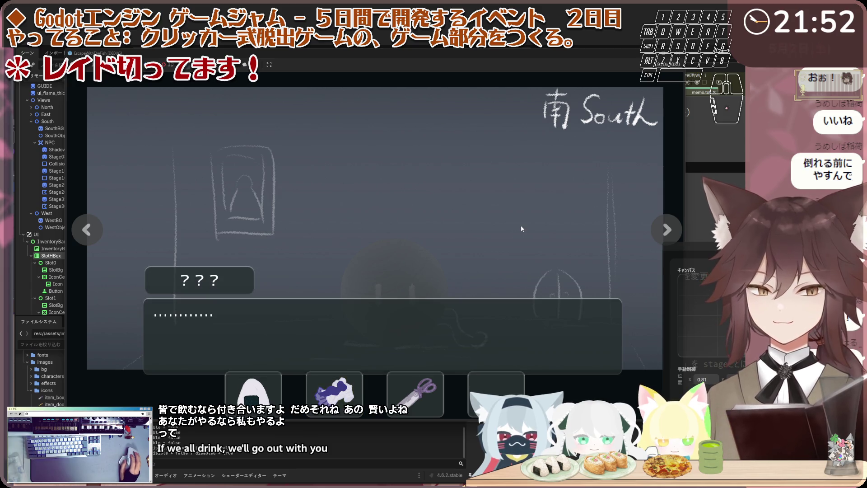
{"action": "left_click", "coordinate": [392, 288]}
{"action": "left_click", "coordinate": [397, 284]}
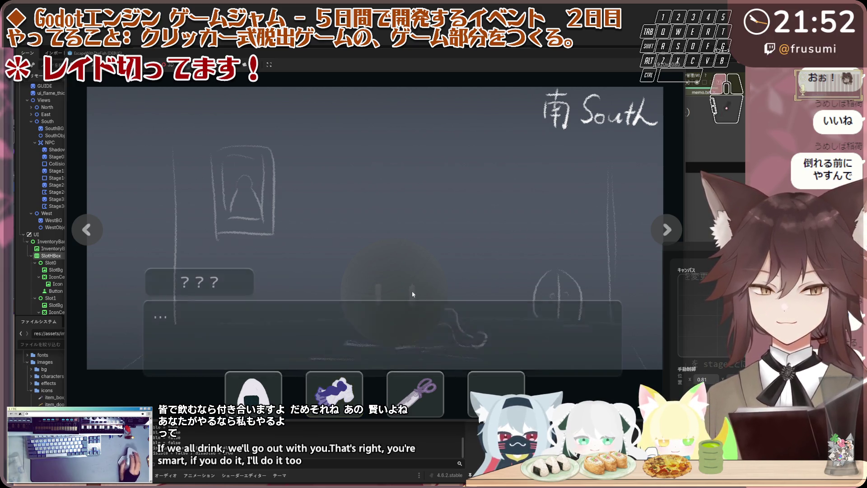
{"action": "left_click", "coordinate": [432, 283]}
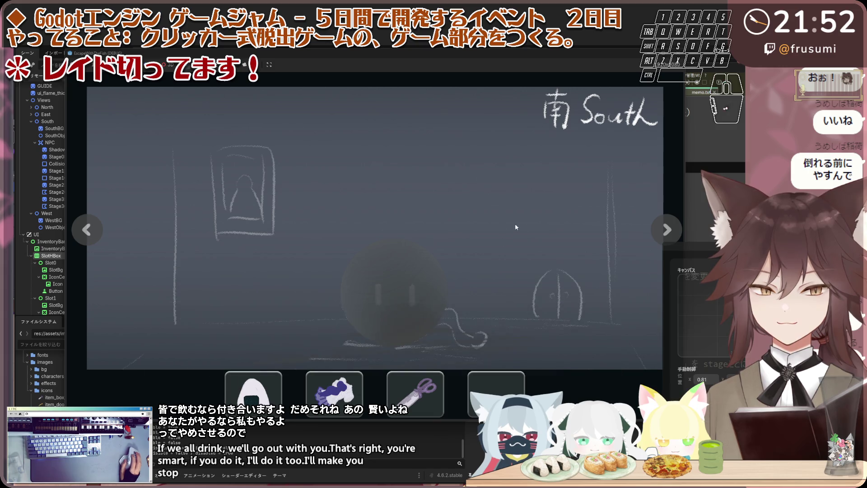
Turn to the North room, try the locked door, then head back toward the South room.
{"action": "left_click", "coordinate": [85, 232]}
{"action": "left_click", "coordinate": [86, 230]}
{"action": "left_click", "coordinate": [374, 287]}
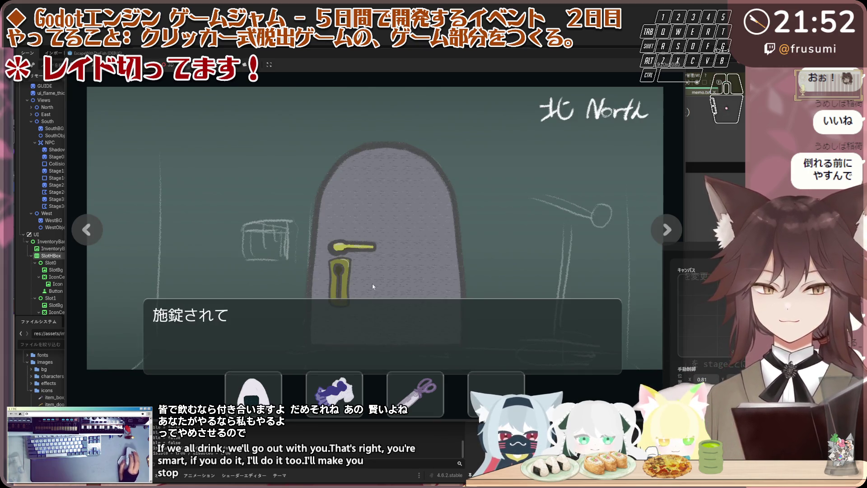
{"action": "left_click", "coordinate": [90, 232]}
{"action": "left_click", "coordinate": [92, 234]}
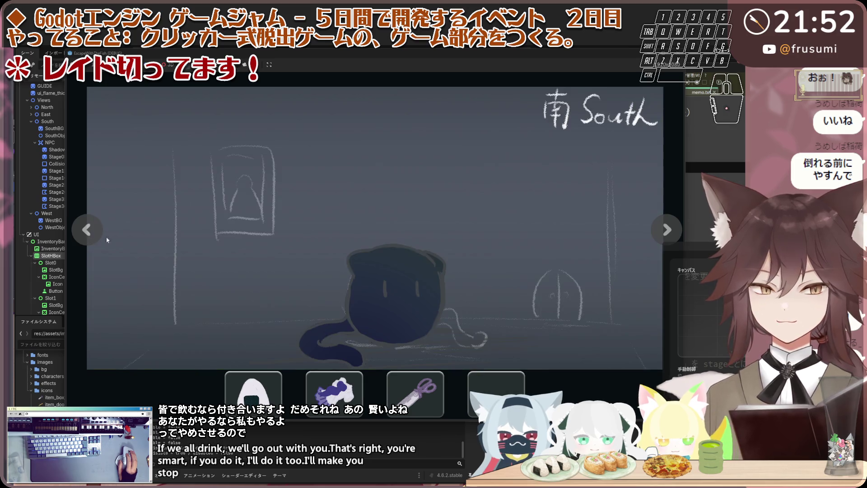
Talk to the cat through its hunger dialogue, then stop the game with F8.
{"action": "left_click", "coordinate": [397, 289]}
{"action": "left_click", "coordinate": [396, 289]}
{"action": "left_click", "coordinate": [397, 289]}
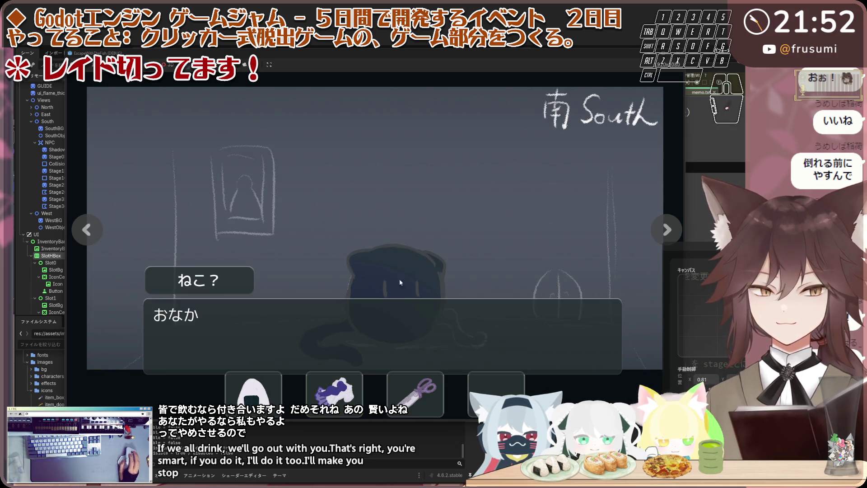
{"action": "left_click", "coordinate": [513, 207]}
{"action": "left_click", "coordinate": [465, 207]}
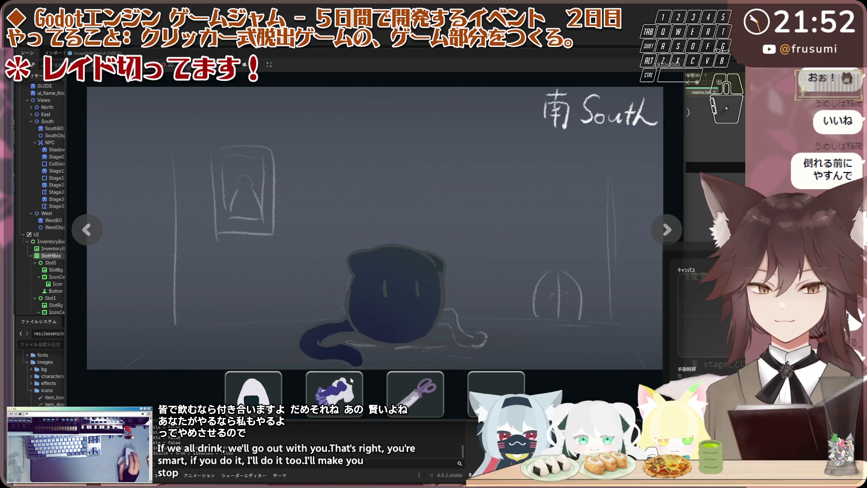
{"action": "left_click", "coordinate": [396, 278]}
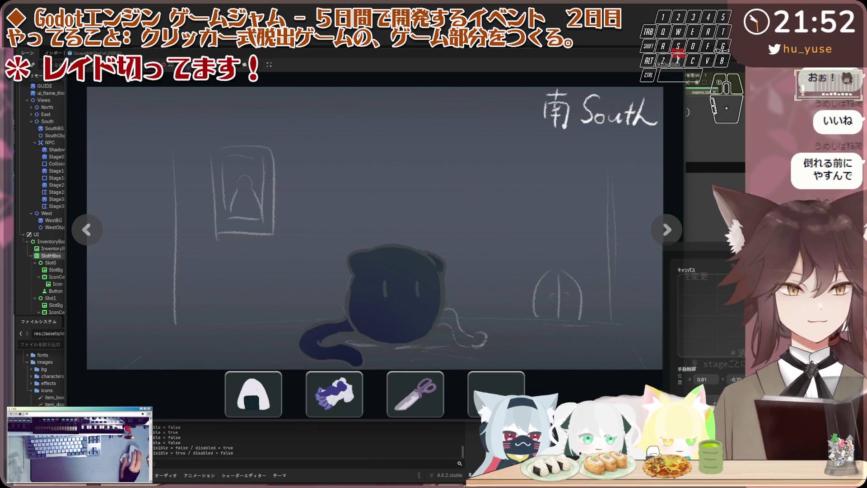
{"action": "key", "text": "F8"}
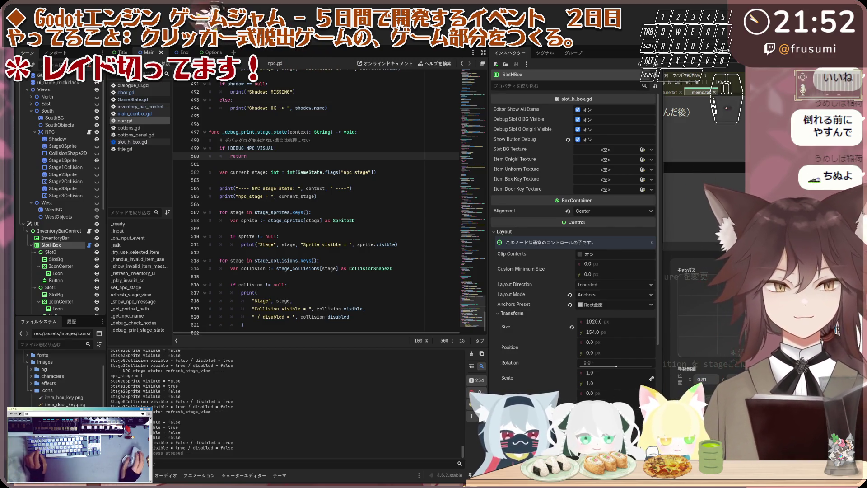
Rerun the game, go North, and use the scissors on the locked door.
{"action": "key", "text": "F5"}
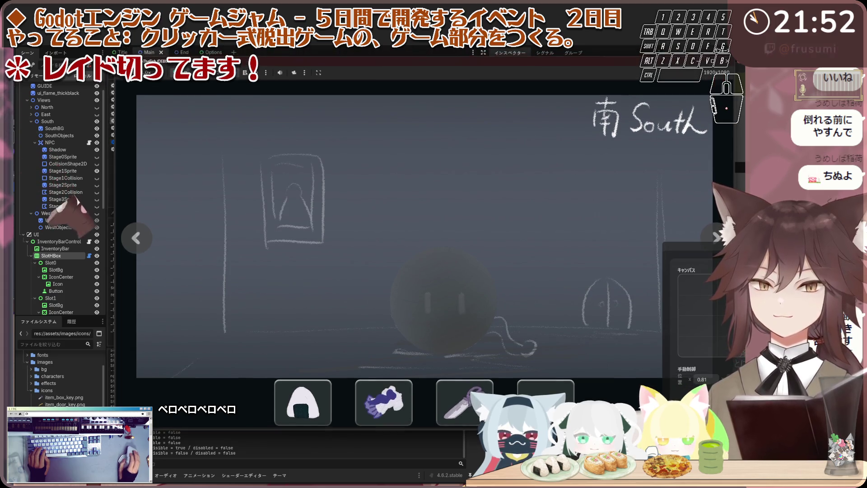
{"action": "left_click", "coordinate": [73, 220]}
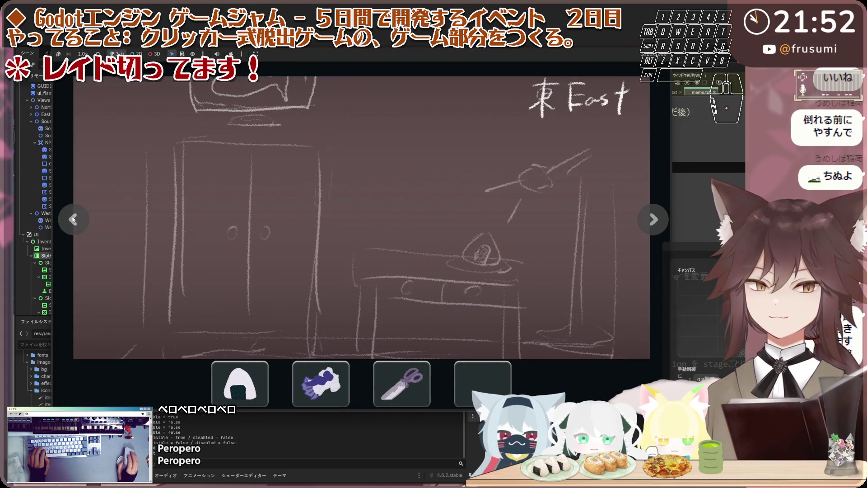
{"action": "left_click", "coordinate": [73, 219]}
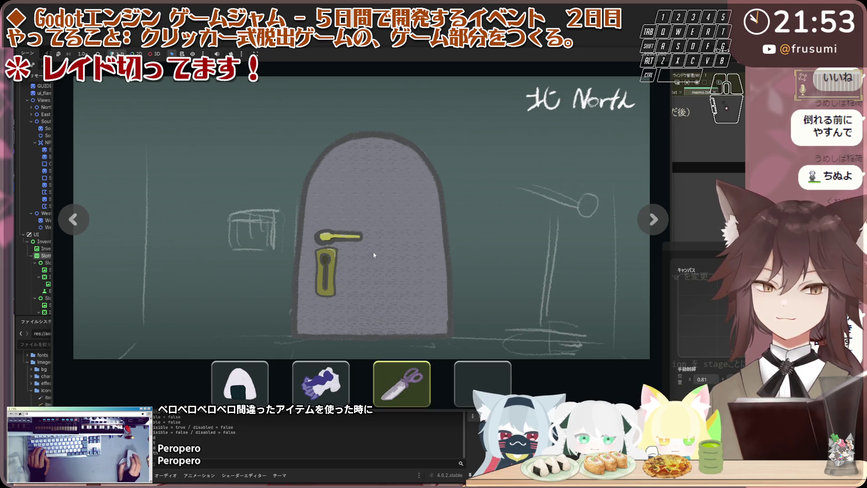
{"action": "left_click", "coordinate": [392, 377]}
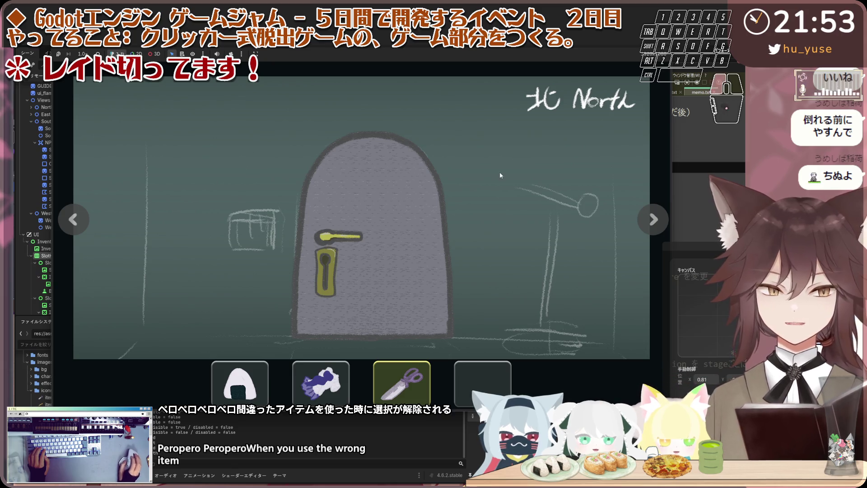
{"action": "left_click", "coordinate": [426, 258]}
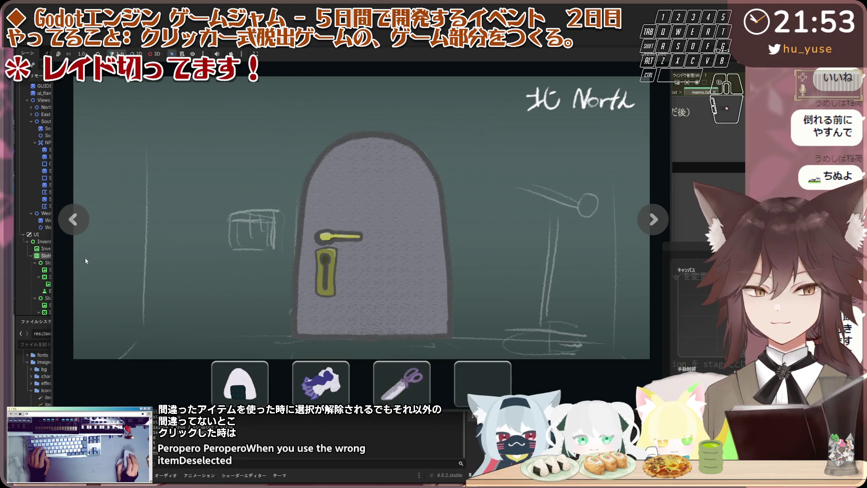
{"action": "left_click", "coordinate": [373, 256]}
{"action": "left_click", "coordinate": [458, 265]}
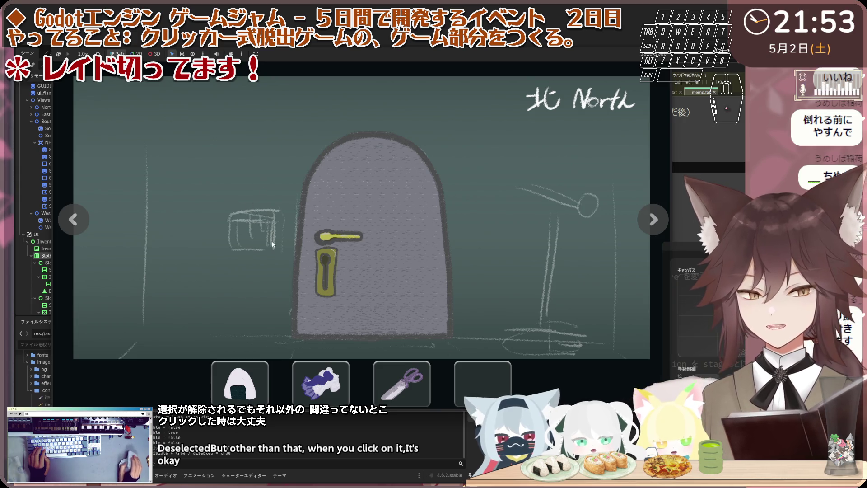
Check that the scissors selection clears when clicking empty scenery and toggles on and off.
{"action": "left_click", "coordinate": [393, 374]}
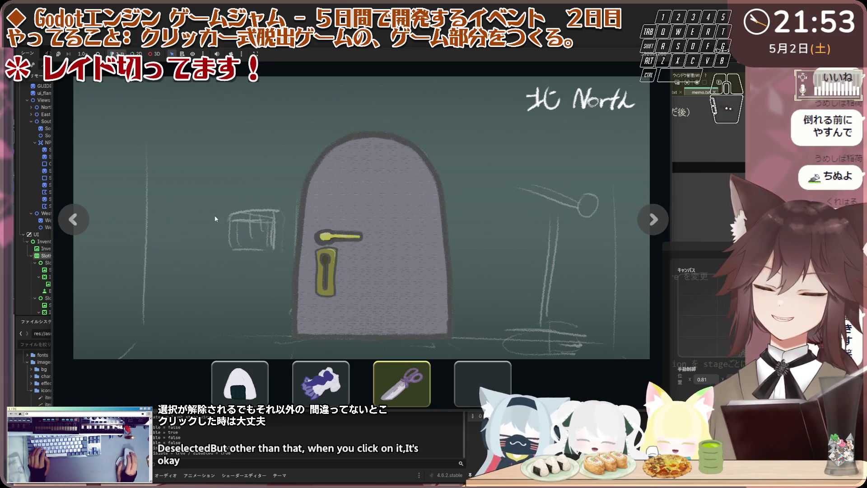
{"action": "left_click", "coordinate": [524, 235]}
{"action": "left_click", "coordinate": [402, 379]}
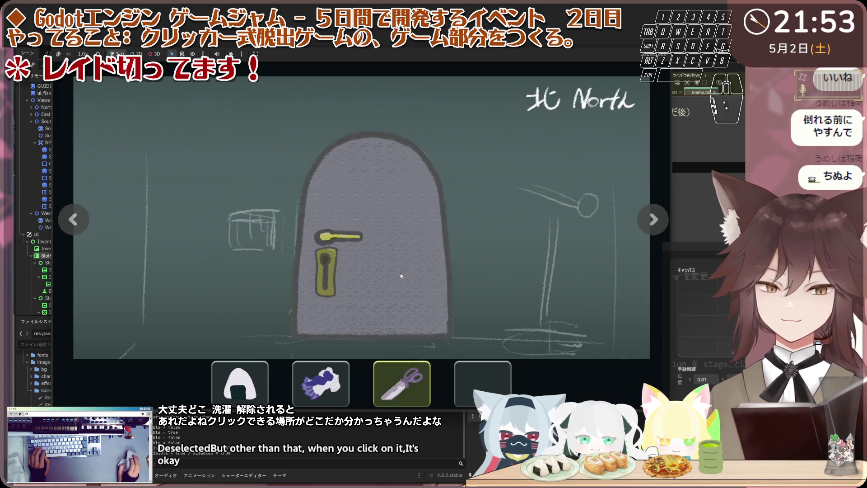
{"action": "left_click", "coordinate": [508, 245]}
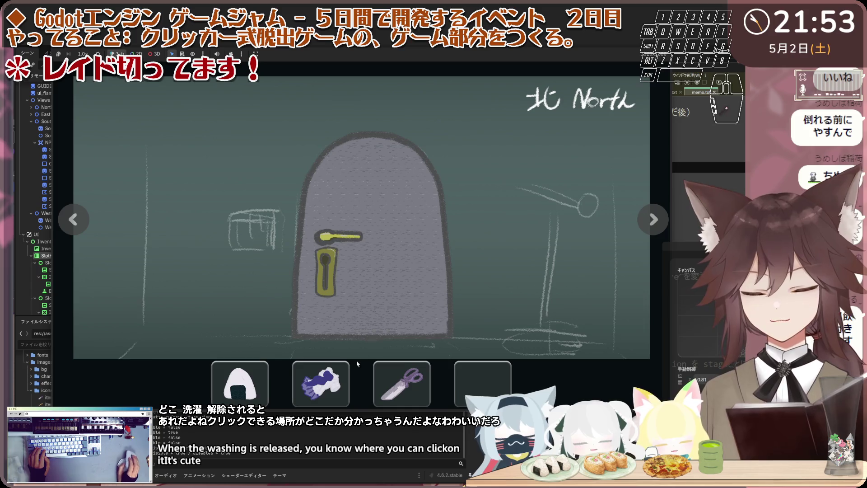
Return South, drag the onigiri onto the cat, dismiss its reply and stop the game.
{"action": "left_click", "coordinate": [74, 219]}
{"action": "left_click", "coordinate": [74, 219]}
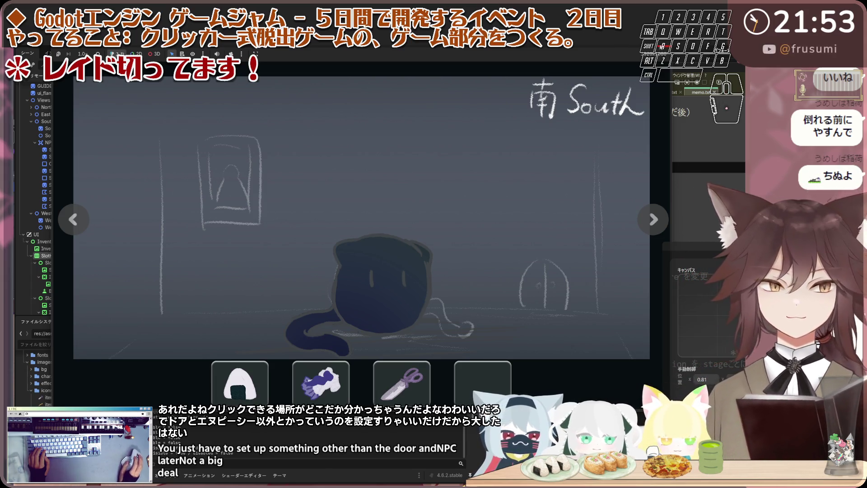
{"action": "left_click_drag", "start_coordinate": [233, 389], "coordinate": [382, 288]}
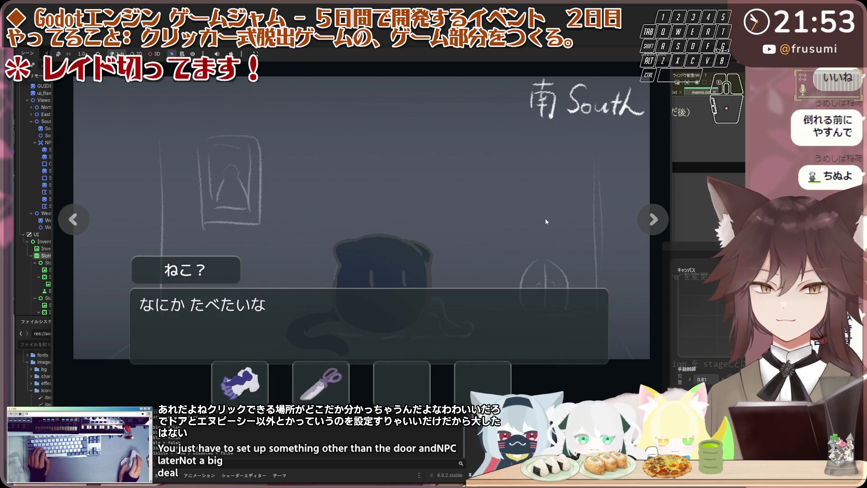
{"action": "left_click", "coordinate": [545, 218]}
{"action": "key", "text": "F8"}
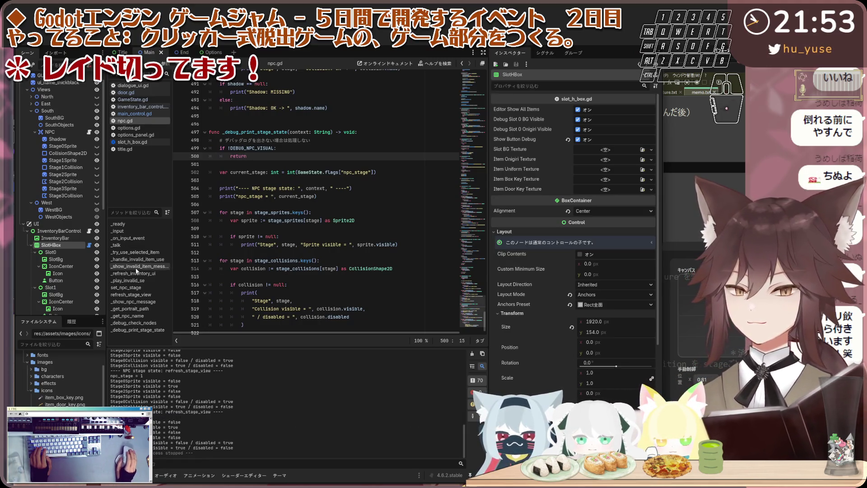
Jump to the _try_use_selected_item function in npc.gd from the method list.
{"action": "scroll", "coordinate": [61, 379], "scroll_direction": "down", "scroll_amount": 5}
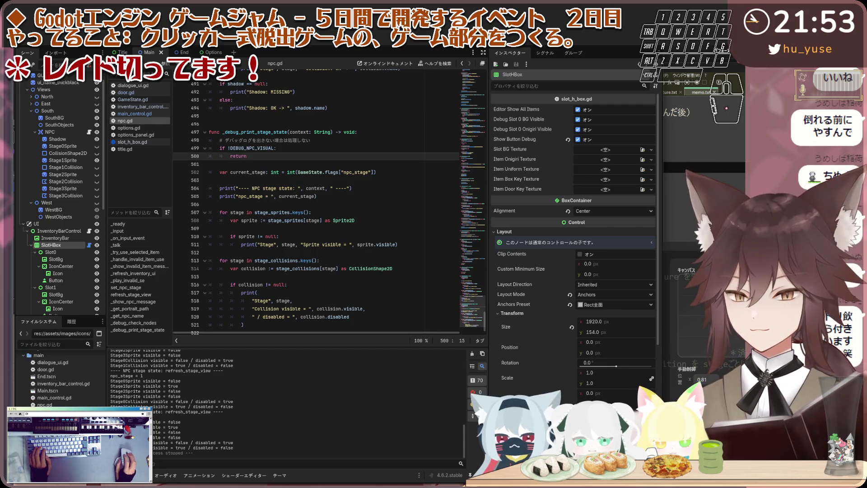
{"action": "scroll", "coordinate": [54, 404], "scroll_direction": "up", "scroll_amount": 2}
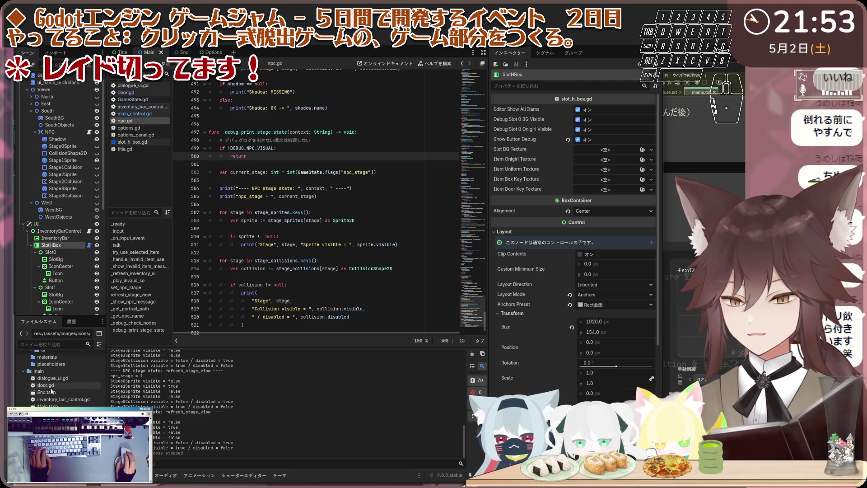
{"action": "scroll", "coordinate": [59, 379], "scroll_direction": "down", "scroll_amount": 2}
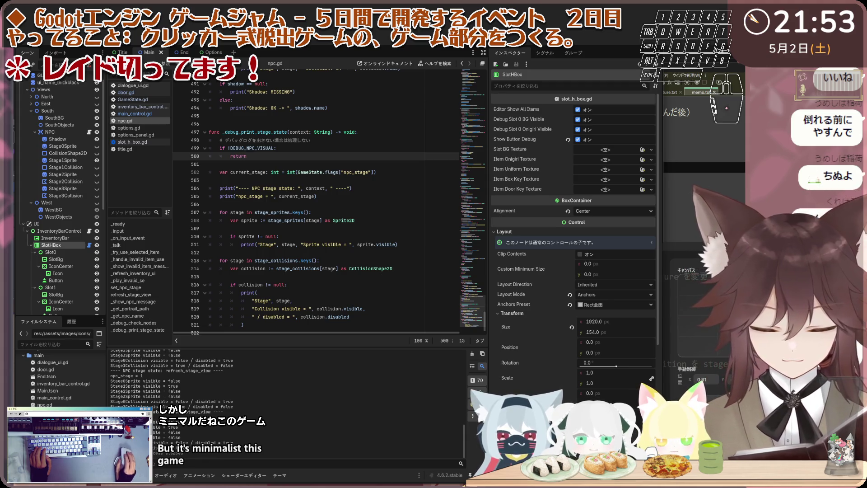
{"action": "mouse_move", "coordinate": [248, 486]}
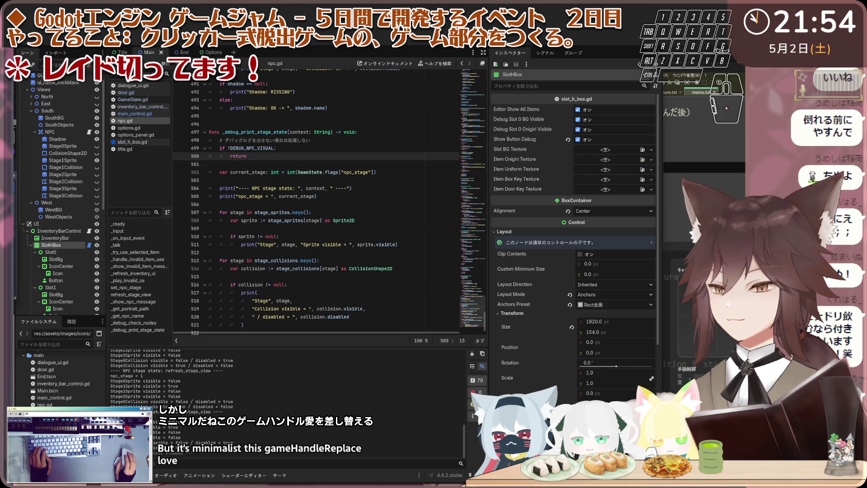
{"action": "left_click", "coordinate": [133, 254]}
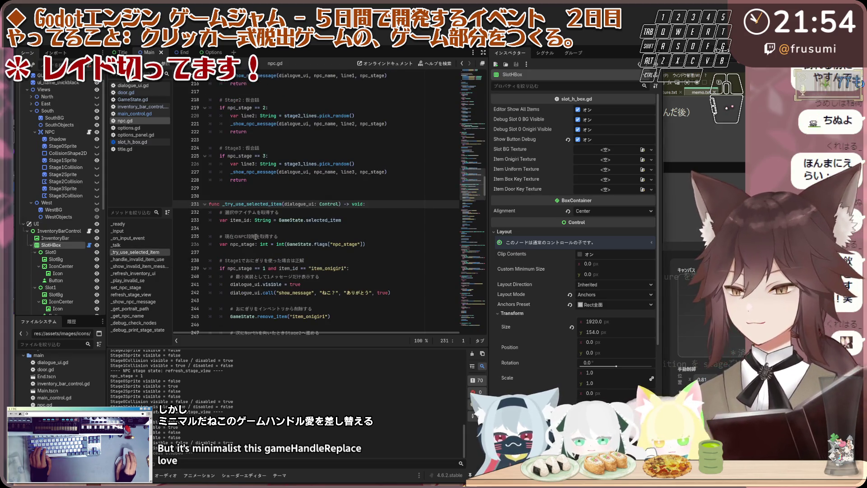
Scroll through npc.gd down to the _handle_invalid_item_use function.
{"action": "scroll", "coordinate": [303, 216], "scroll_direction": "down", "scroll_amount": 1}
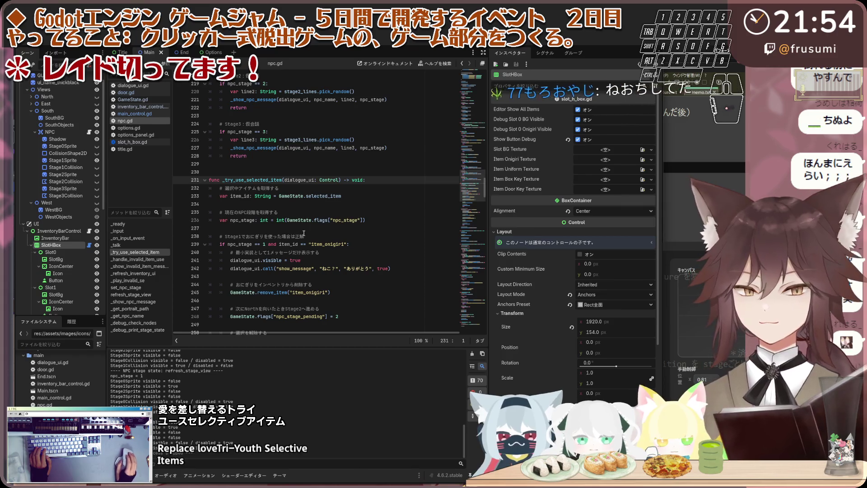
{"action": "scroll", "coordinate": [304, 228], "scroll_direction": "down", "scroll_amount": 5}
{"action": "scroll", "coordinate": [304, 239], "scroll_direction": "up", "scroll_amount": 1}
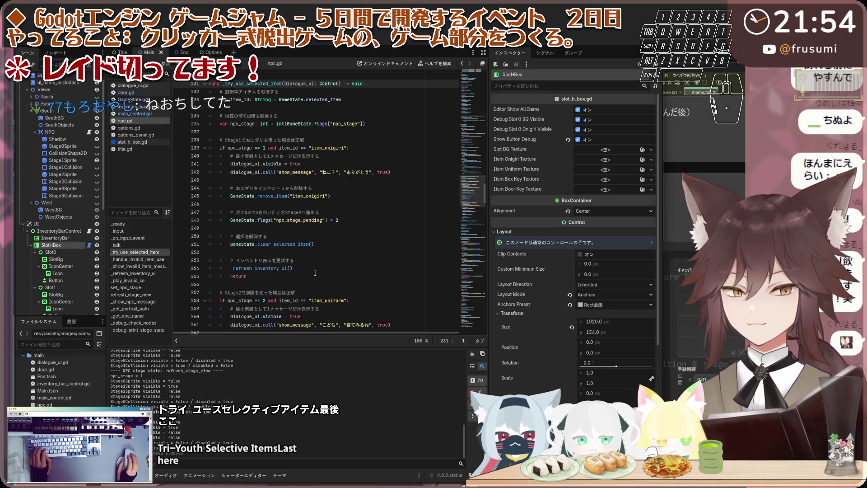
{"action": "scroll", "coordinate": [315, 273], "scroll_direction": "down", "scroll_amount": 5}
{"action": "scroll", "coordinate": [314, 273], "scroll_direction": "down", "scroll_amount": 8}
{"action": "scroll", "coordinate": [280, 190], "scroll_direction": "up", "scroll_amount": 1}
{"action": "scroll", "coordinate": [268, 158], "scroll_direction": "up", "scroll_amount": 1}
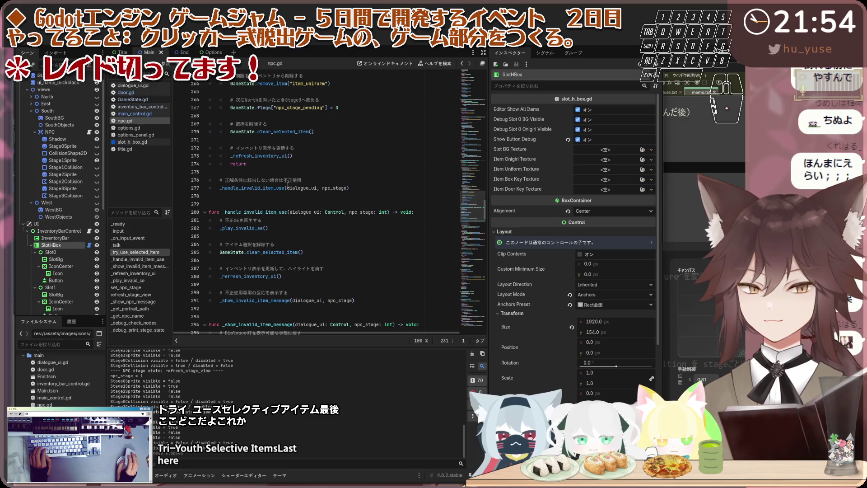
{"action": "mouse_move", "coordinate": [348, 190]}
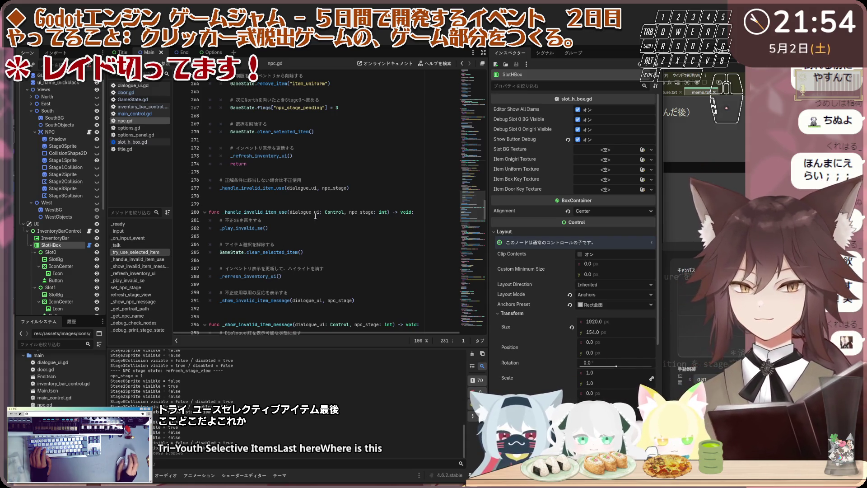
{"action": "scroll", "coordinate": [304, 205], "scroll_direction": "up", "scroll_amount": 1}
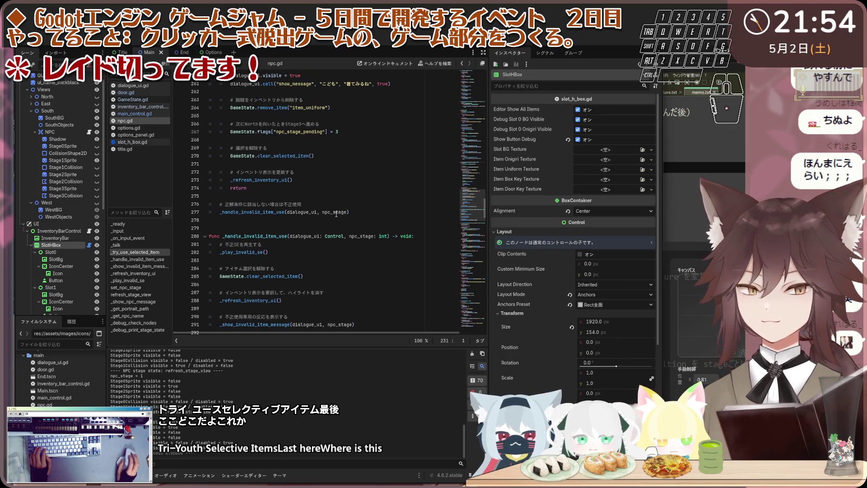
{"action": "mouse_move", "coordinate": [331, 216]}
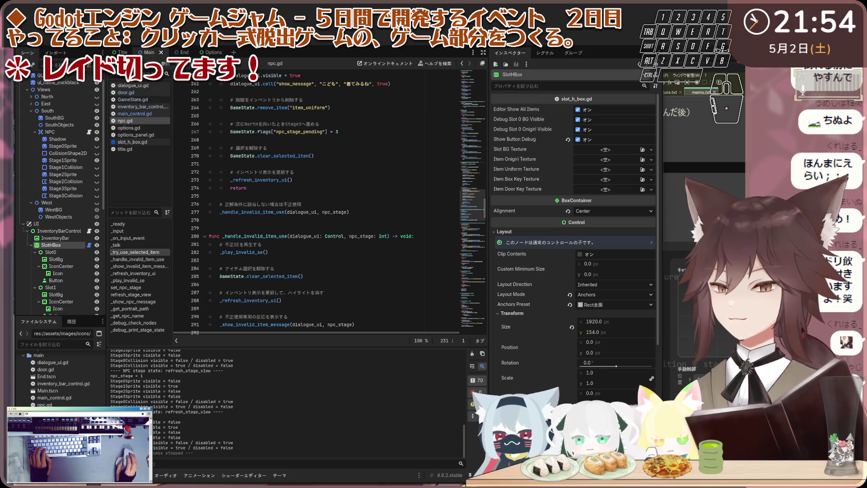
Replace the whole _handle_invalid_item_use function with the revised code.
{"action": "left_click", "coordinate": [147, 261]}
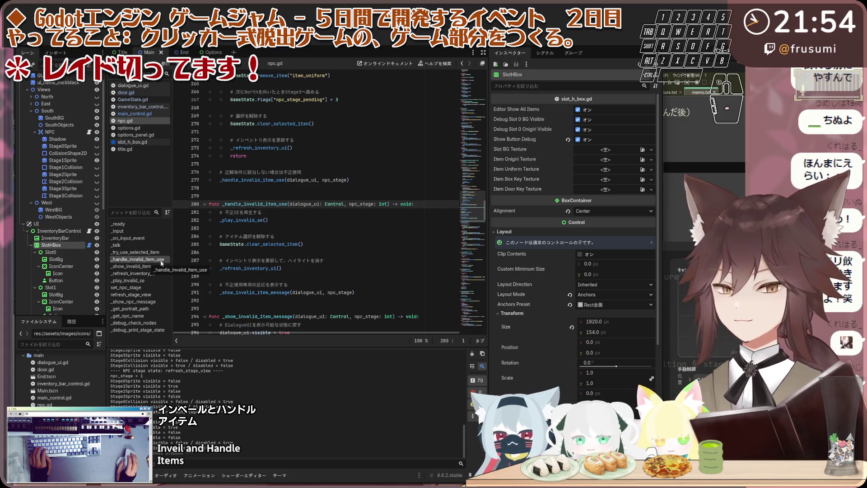
{"action": "scroll", "coordinate": [284, 238], "scroll_direction": "down", "scroll_amount": 2}
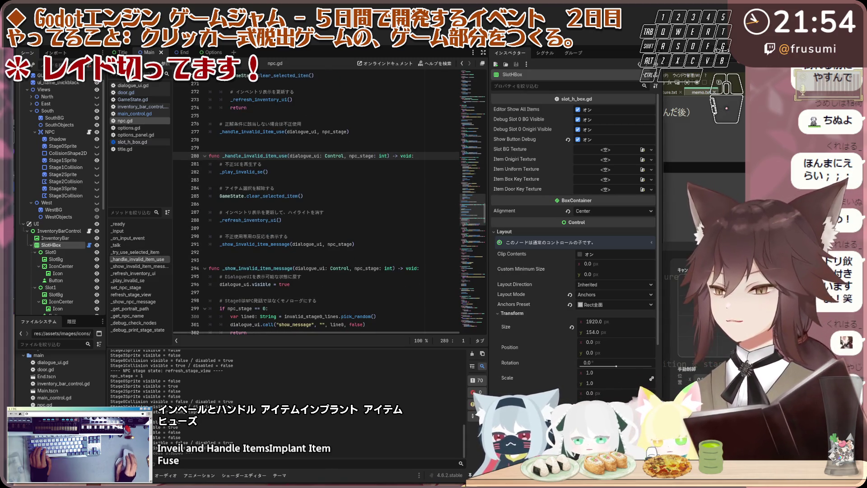
{"action": "mouse_move", "coordinate": [370, 249]}
{"action": "left_mouse_down"}
{"action": "mouse_move", "coordinate": [216, 163]}
{"action": "mouse_move", "coordinate": [218, 154]}
{"action": "left_mouse_up"}
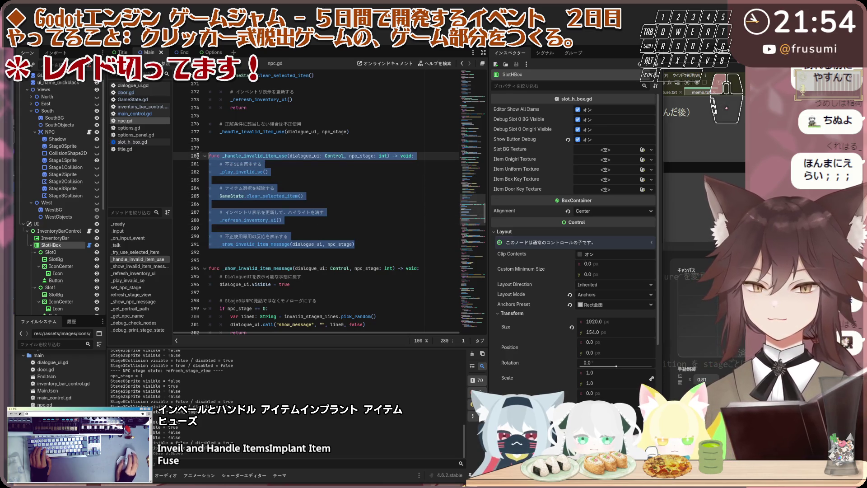
{"action": "type", "text": "func _handle_invalid_item_use(dialogue_ui: Control, npc_stage: int) -> void: \t# 不正SEを再生する \t_play_invalid_se()  \t# アイテム選択を解除する \tGameState.clear_selected_item()  \t# インベントリ表示を更新して、ハイライトを消す \t_refresh_inventory_ui()  \t# 不正使用専用の会話・モノローグを表示する \t_show_invalid_item_message(dialogue_ui, npc_stage)"}
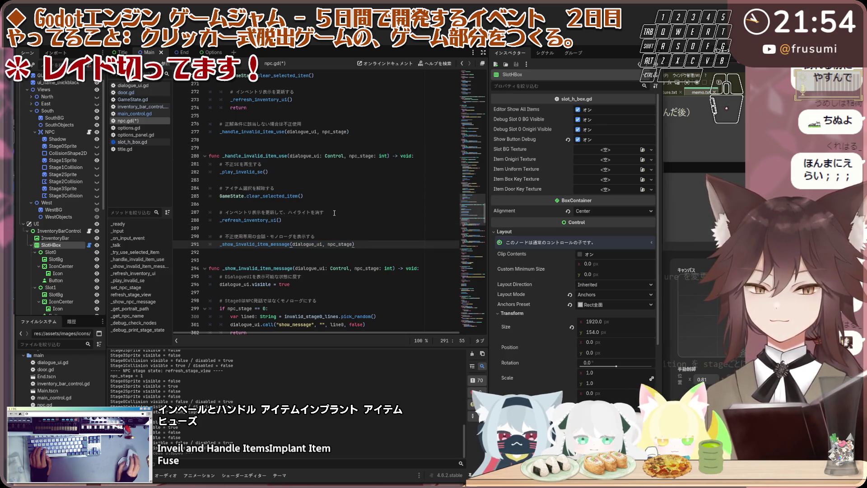
Paste the new _show_invalid_item_message function with Stage0–3 and 反応がない fallback branches.
{"action": "left_click", "coordinate": [326, 230]}
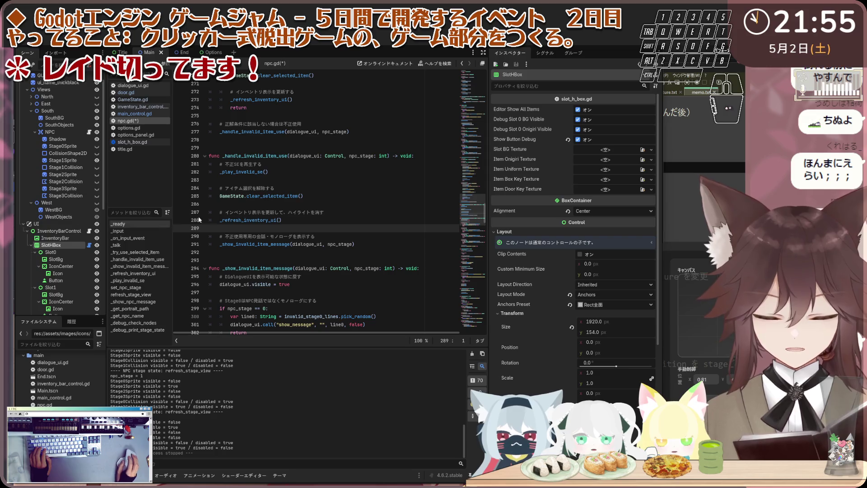
{"action": "left_click", "coordinate": [375, 244]}
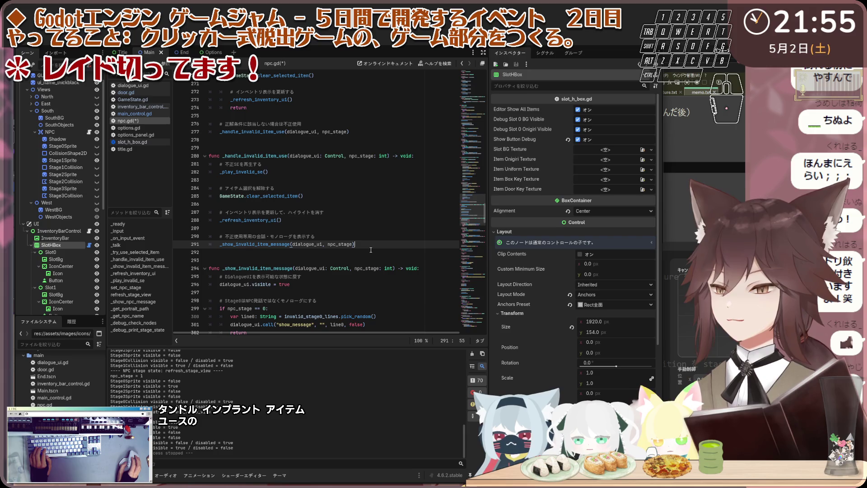
{"action": "left_click", "coordinate": [344, 256]}
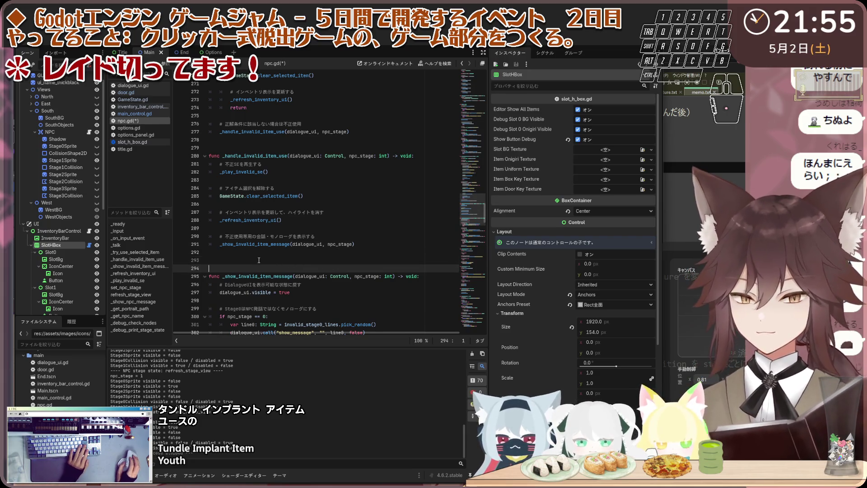
{"action": "type", "text": "func _show_invalid_item_message(dialogue_ui: Control, npc_stage: int) -> void: \t# DialogueUIを表示可能な状態に戻す \tdialogue_ui.visible = true  \t# Stage0はNPC発話ではなくモノローグにする \tif npc_stage == 0: \t\tvar line0: String = invalid_stage0_lines.pick_random() \t\tdialogue_ui.call(\"show_message\", \"\", line0, false) \t\treturn  \t# Stage1は空腹状態の拒否発話 \tif npc_stage == 1: \t\tvar line1: String = invalid_stage1_lines.pick_random() \t\tdialogue_ui.call(\"show_message\", _get_npc_name(npc_stage), line1, true) \t\treturn  \t# Stage2は会話可能状態の拒否発話 \tif npc_stage == 2: \t\tvar line2: String = invalid_stage2_lines.pick_random() \t\tdialogue_ui.call(\"show_message\", _get_npc_name(npc_stage), line2, true) \t\treturn  \t# Stage3は冷めた拒否発話 \tif npc_stage == 3: \t\tvar line3: String = invalid_stage3_lines.pick_random() \t\tdialogue_ui.call(\"show_message\", _get_npc_name(npc_stage), line3, true) \t\treturn  \t# 想定外の段階 \tdialogue_ui.call(\"show_message\", \"\", \"反応がない\", false)"}
{"action": "scroll", "coordinate": [273, 248], "scroll_direction": "down", "scroll_amount": 2}
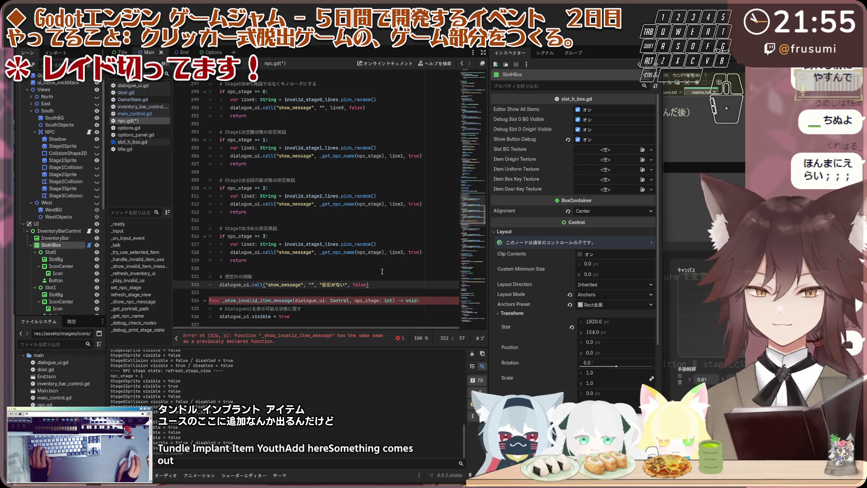
{"action": "scroll", "coordinate": [389, 273], "scroll_direction": "up", "scroll_amount": 1}
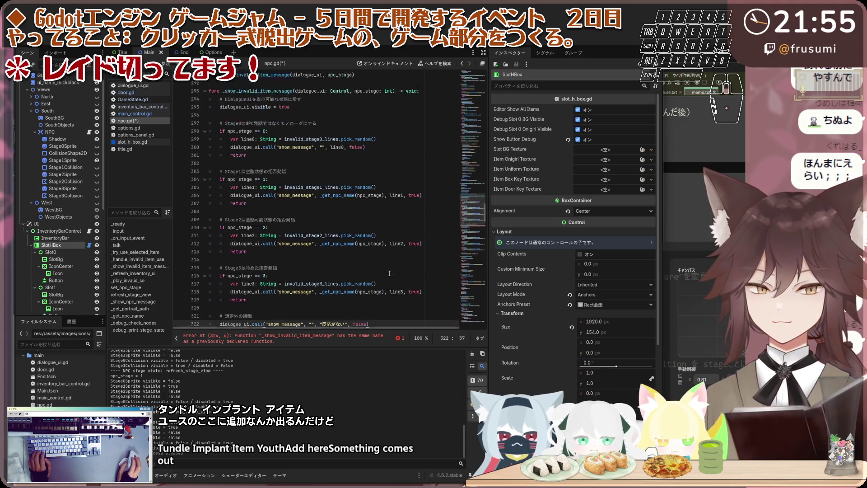
{"action": "scroll", "coordinate": [389, 273], "scroll_direction": "down", "scroll_amount": 1}
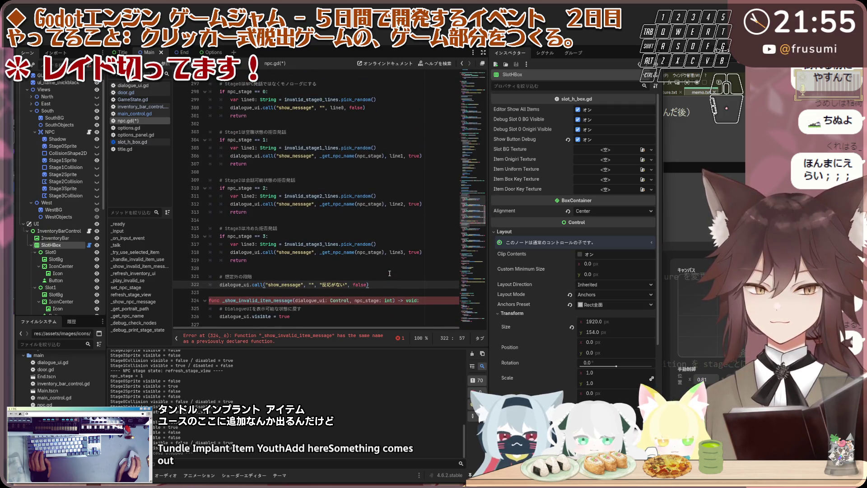
{"action": "scroll", "coordinate": [389, 273], "scroll_direction": "up", "scroll_amount": 4}
Fix the blank lines and replace the duplicated old message code with the new version.
{"action": "left_click", "coordinate": [212, 148]}
{"action": "key", "text": "Return"}
{"action": "key", "text": "Return"}
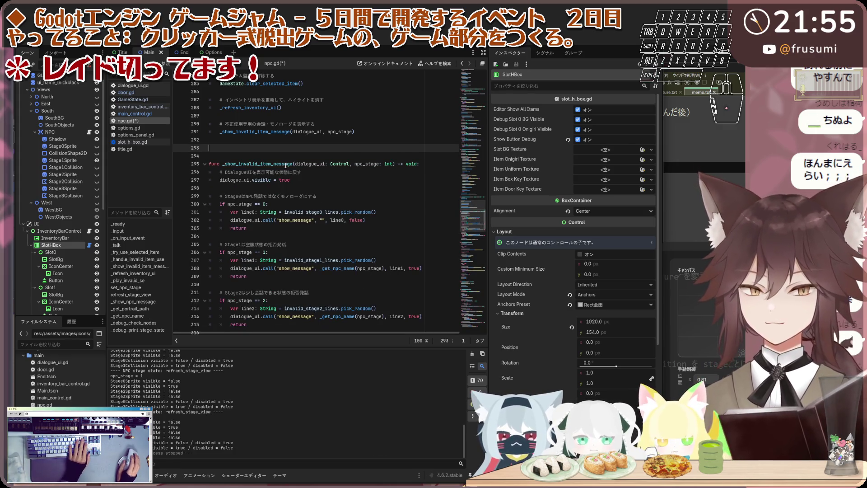
{"action": "key", "text": "BackSpace"}
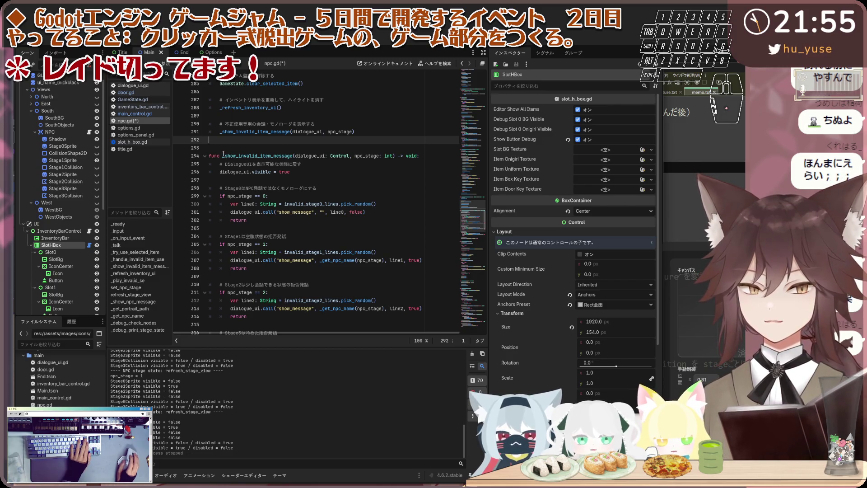
{"action": "mouse_move", "coordinate": [222, 152]}
{"action": "left_mouse_down"}
{"action": "mouse_move", "coordinate": [329, 174]}
{"action": "mouse_move", "coordinate": [382, 241]}
{"action": "left_mouse_up"}
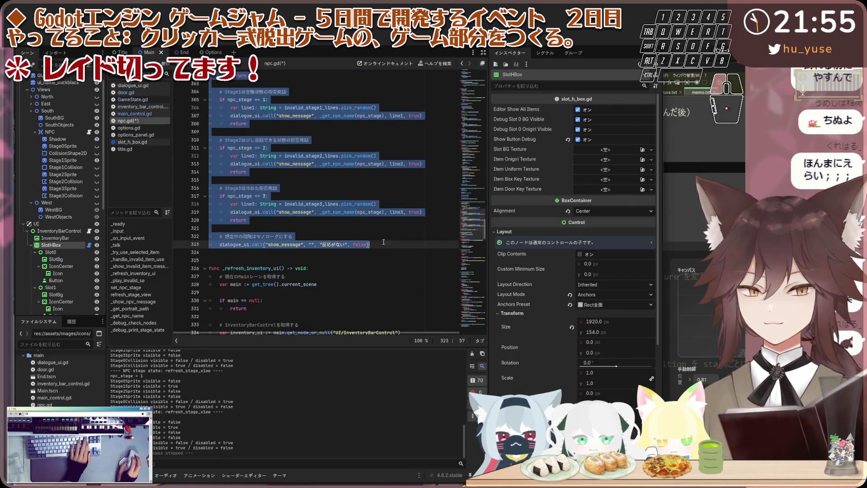
{"action": "key", "text": "ctrl+v"}
Review the revised invalid-item code and save npc.gd.
{"action": "scroll", "coordinate": [386, 246], "scroll_direction": "up", "scroll_amount": 2}
{"action": "scroll", "coordinate": [386, 246], "scroll_direction": "down", "scroll_amount": 1}
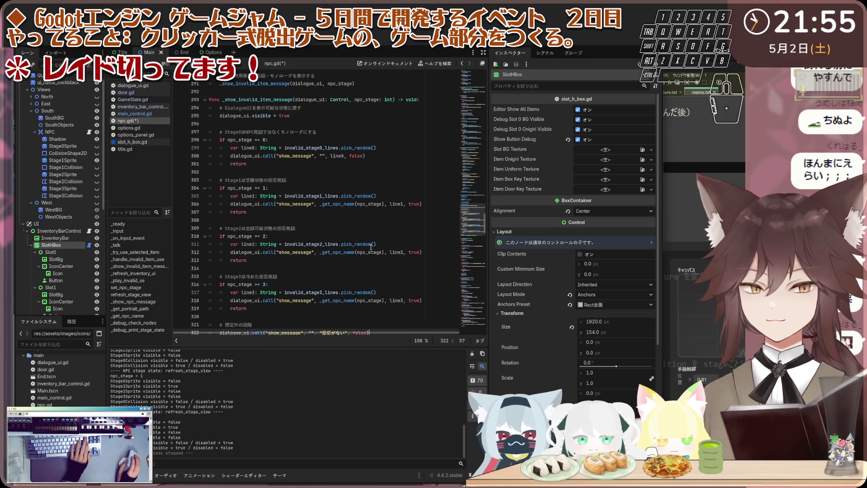
{"action": "scroll", "coordinate": [371, 246], "scroll_direction": "up", "scroll_amount": 2}
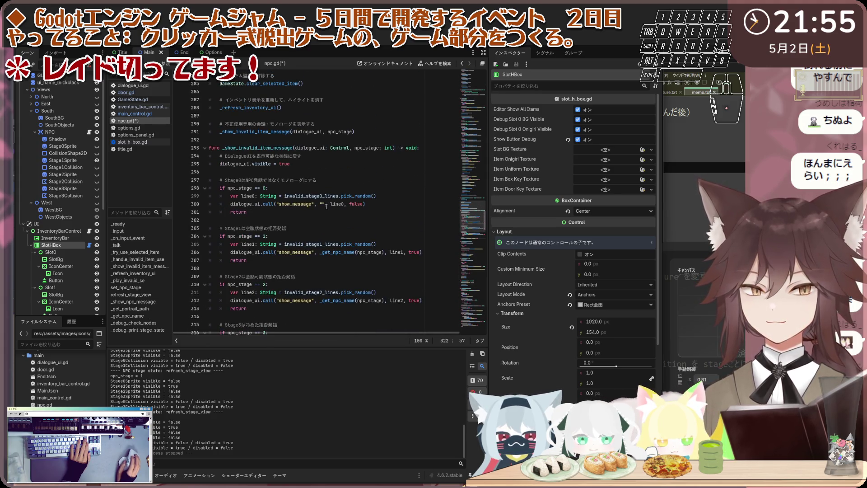
{"action": "scroll", "coordinate": [326, 206], "scroll_direction": "up", "scroll_amount": 2}
{"action": "scroll", "coordinate": [302, 197], "scroll_direction": "down", "scroll_amount": 1}
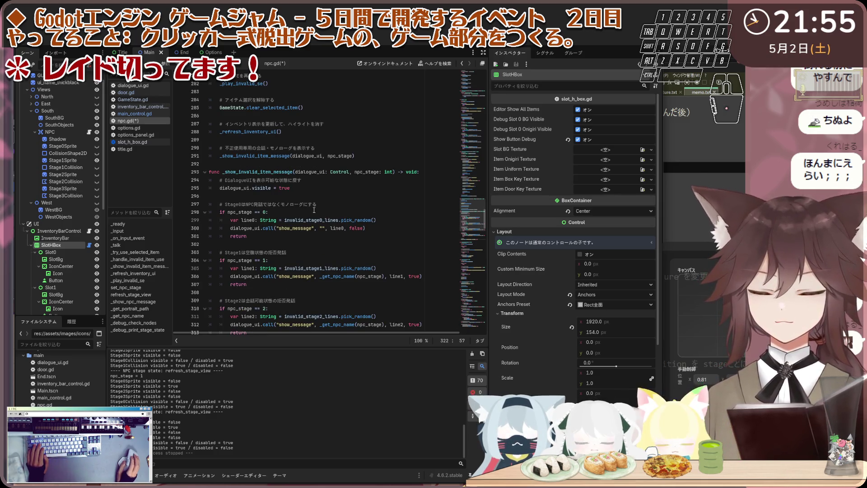
{"action": "scroll", "coordinate": [314, 211], "scroll_direction": "down", "scroll_amount": 9}
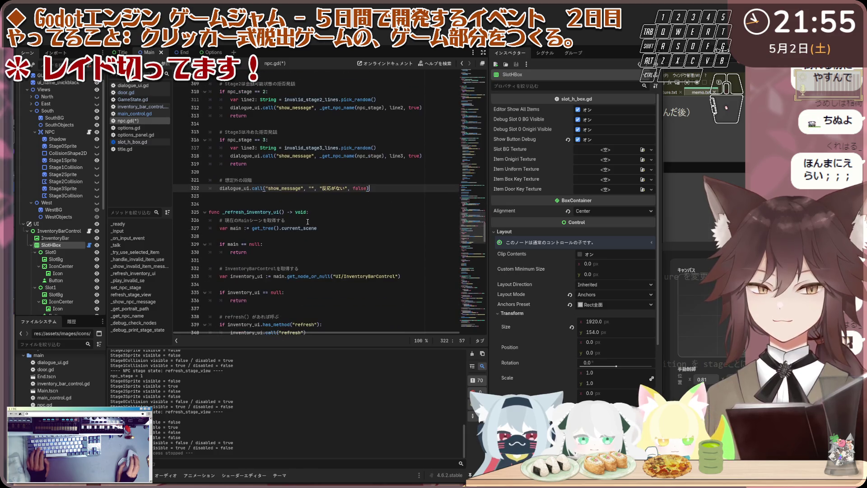
{"action": "left_click", "coordinate": [297, 199]}
{"action": "key", "text": "ctrl+s"}
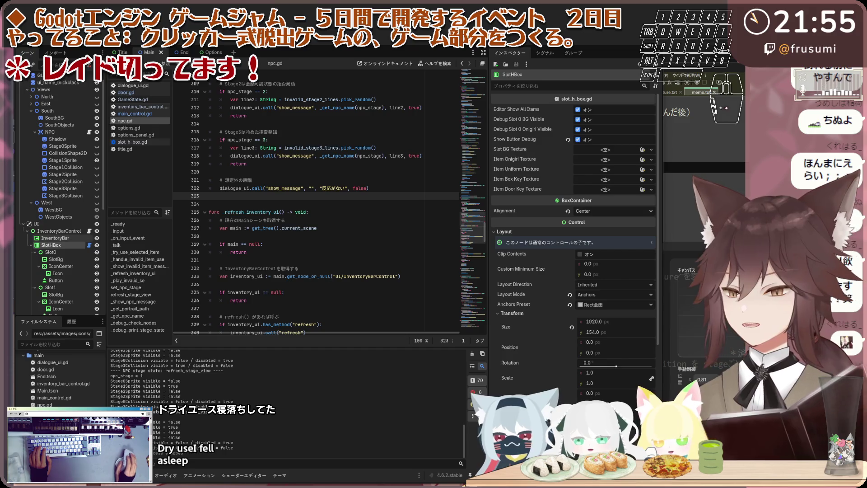
{"action": "left_click", "coordinate": [137, 254]}
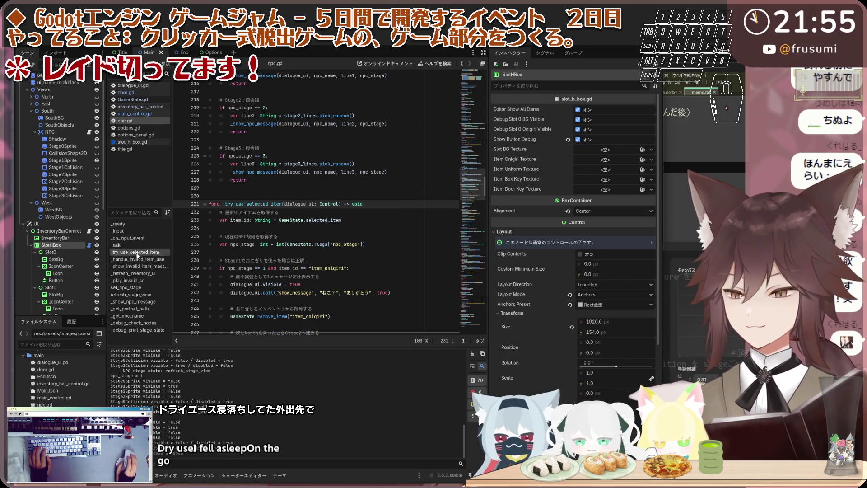
Replace the _try_use_selected_item block with the rewritten code.
{"action": "scroll", "coordinate": [277, 236], "scroll_direction": "down", "scroll_amount": 3}
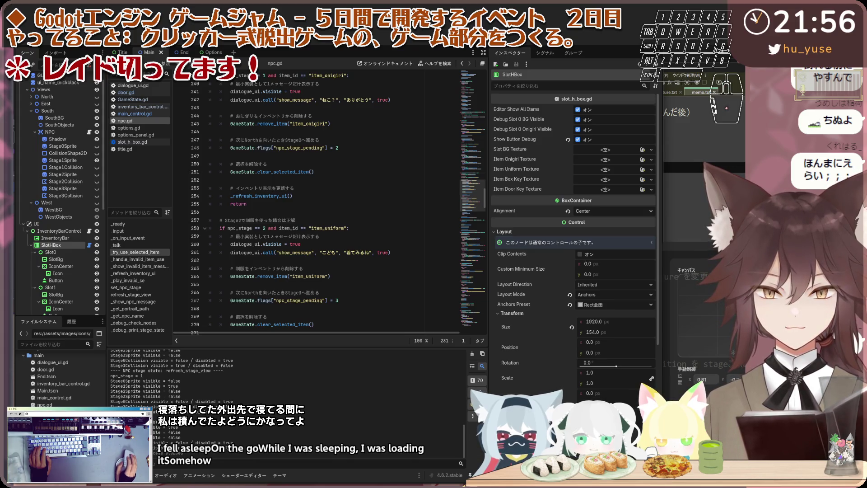
{"action": "left_click", "coordinate": [139, 251]}
{"action": "left_click", "coordinate": [275, 197]}
{"action": "mouse_move", "coordinate": [276, 199]}
{"action": "left_mouse_down"}
{"action": "mouse_move", "coordinate": [289, 208]}
{"action": "mouse_move", "coordinate": [316, 316]}
{"action": "mouse_move", "coordinate": [329, 234]}
{"action": "mouse_move", "coordinate": [387, 260]}
{"action": "left_mouse_up"}
{"action": "key", "text": "ctrl+v"}
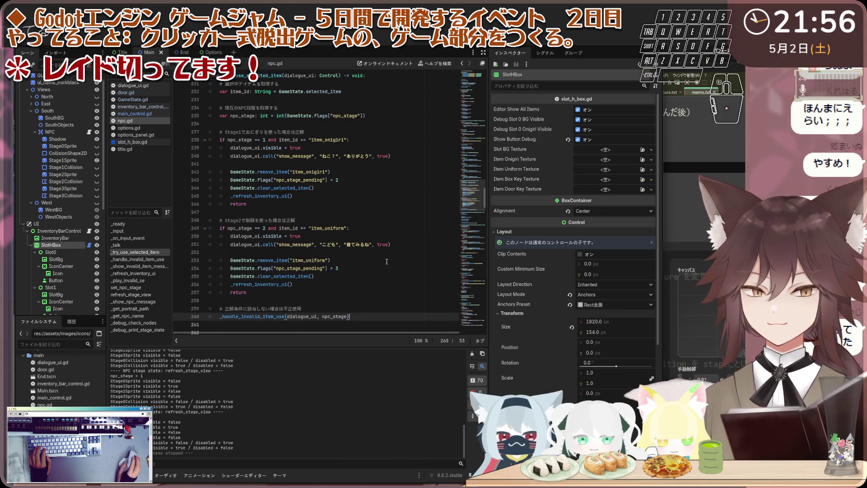
Add a blank line above _try_use_selected_item and launch the game.
{"action": "scroll", "coordinate": [316, 212], "scroll_direction": "down", "scroll_amount": 5}
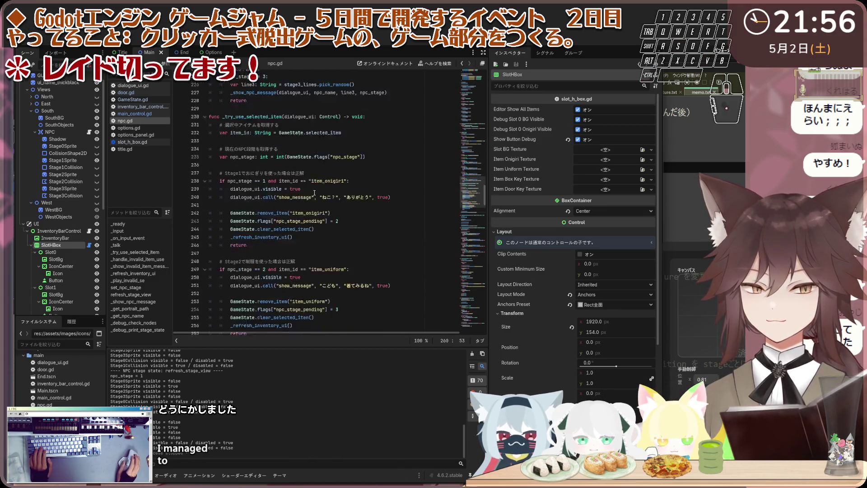
{"action": "scroll", "coordinate": [316, 211], "scroll_direction": "up", "scroll_amount": 10}
{"action": "left_click", "coordinate": [263, 211]}
{"action": "key", "text": "Return"}
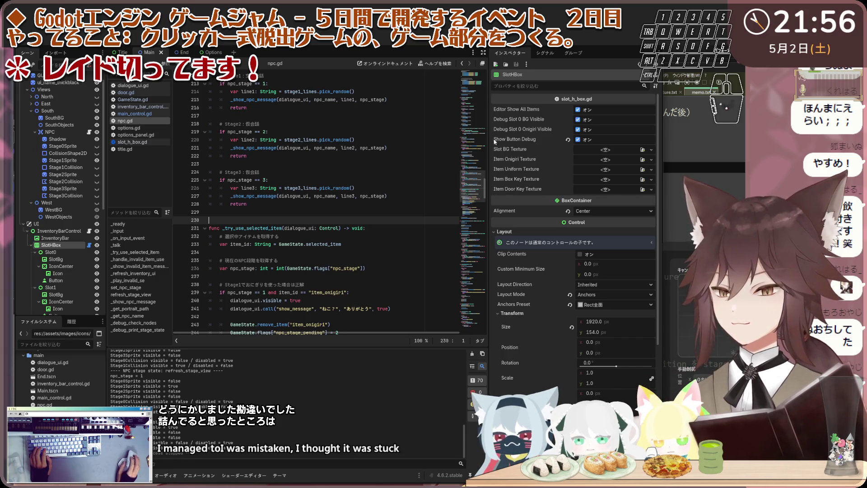
{"action": "left_click", "coordinate": [620, 46]}
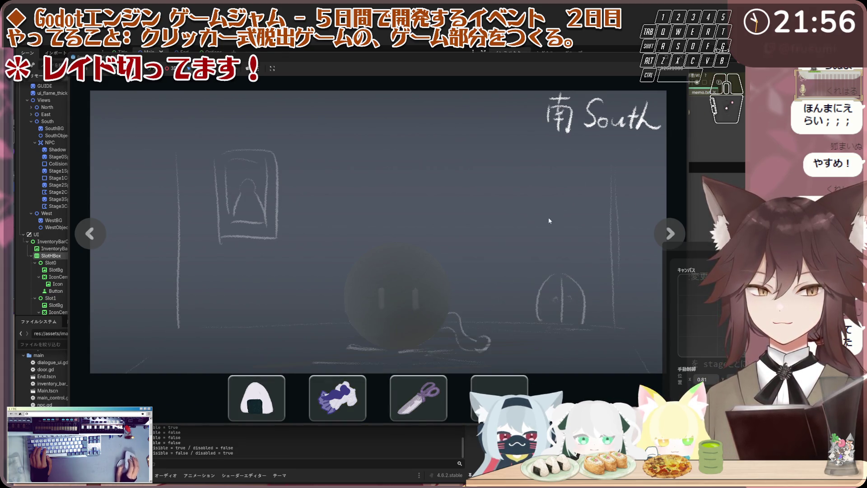
Stop and relaunch the game, then talk to the cat in the South room.
{"action": "key", "text": "F8"}
{"action": "key", "text": "ctrl+a"}
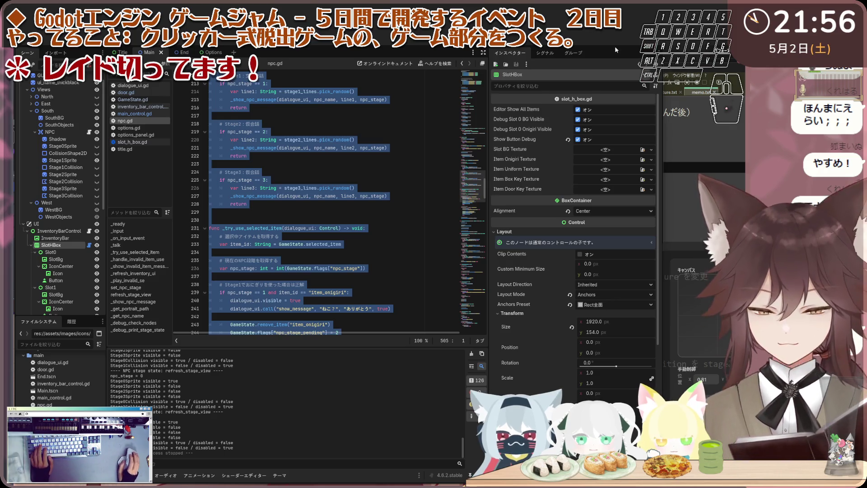
{"action": "left_click", "coordinate": [602, 43]}
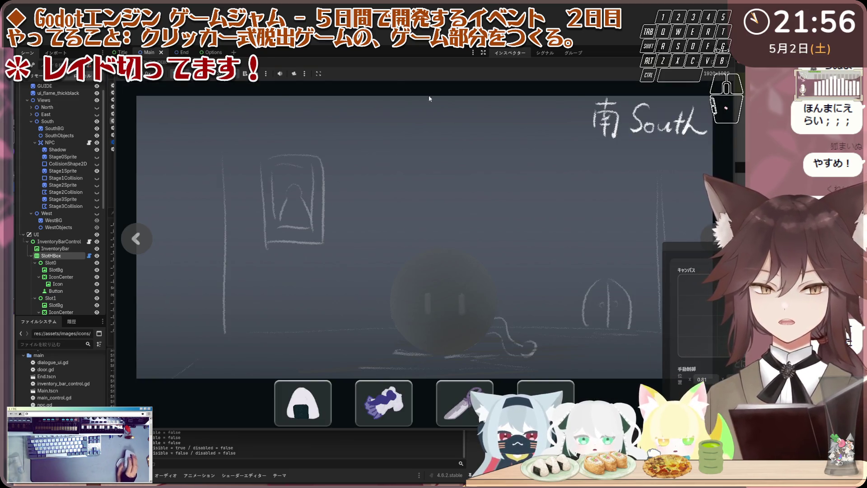
{"action": "left_click", "coordinate": [372, 250]}
{"action": "left_click", "coordinate": [126, 189]}
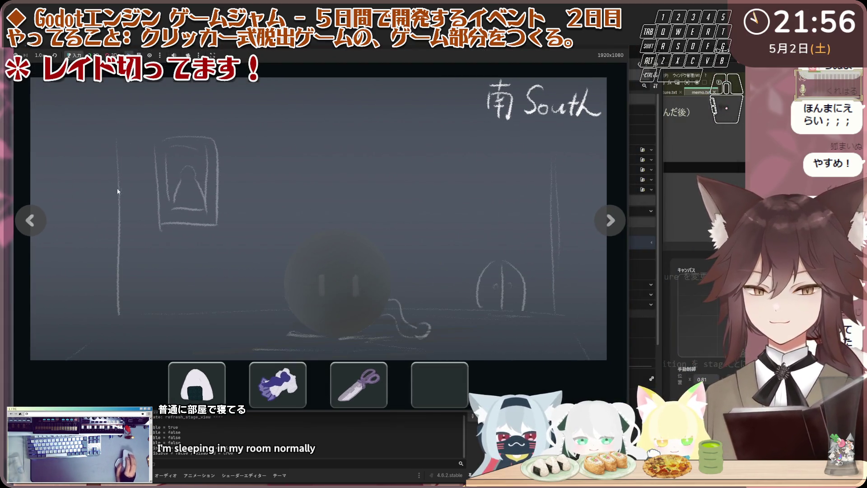
Circle back to the South room and give the rice ball to the cat.
{"action": "left_click", "coordinate": [40, 219]}
{"action": "left_click", "coordinate": [41, 220]}
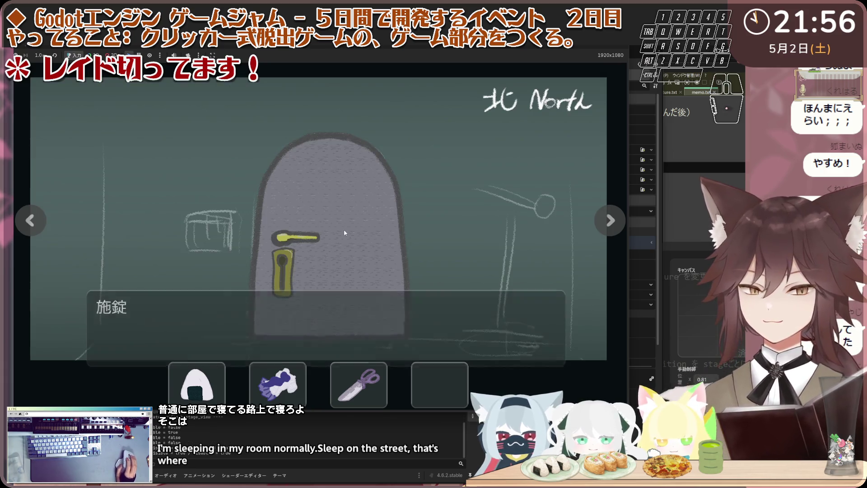
{"action": "left_click", "coordinate": [36, 221]}
{"action": "left_click", "coordinate": [35, 221]}
{"action": "left_click", "coordinate": [196, 383]}
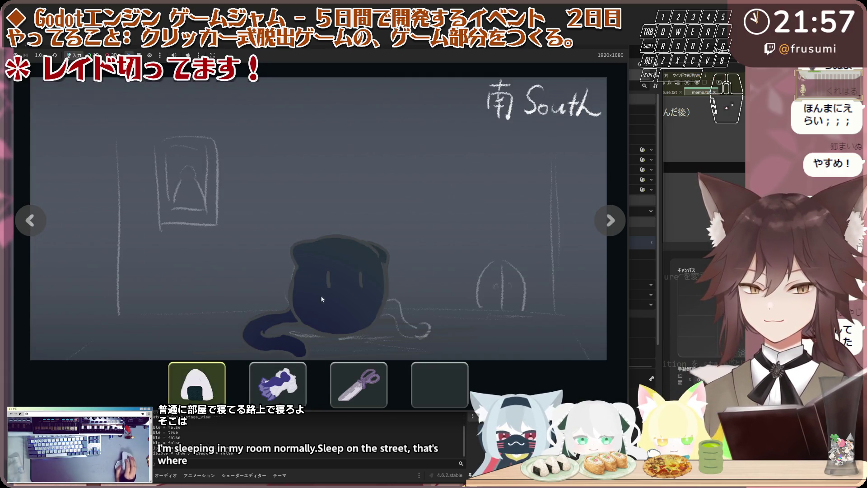
{"action": "left_click", "coordinate": [329, 253]}
{"action": "left_click", "coordinate": [329, 252]}
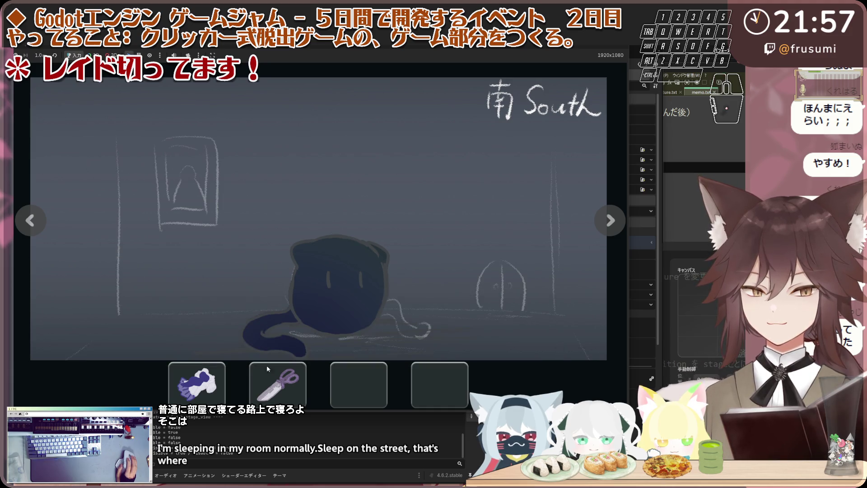
{"action": "left_click", "coordinate": [224, 378]}
{"action": "left_click", "coordinate": [329, 271]}
{"action": "left_click", "coordinate": [530, 227]}
Go to the North room, confirm the door is still locked, and return South.
{"action": "left_click", "coordinate": [610, 220]}
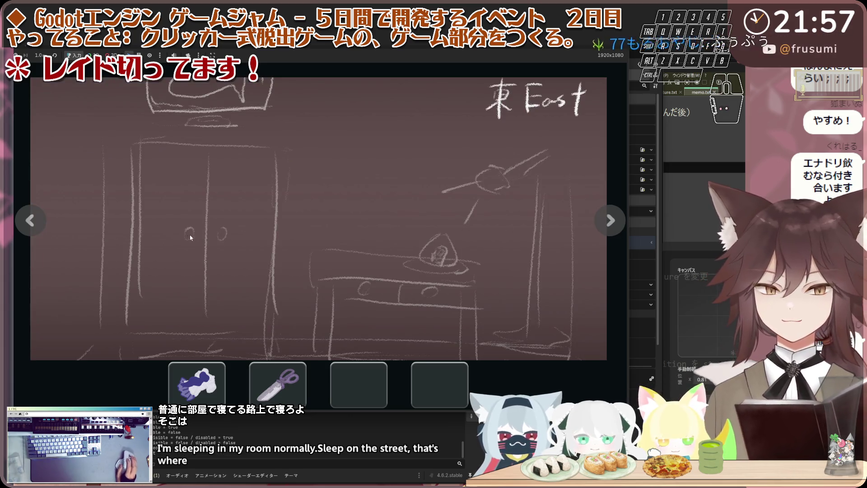
{"action": "left_click", "coordinate": [30, 220]}
{"action": "left_click", "coordinate": [325, 217]}
{"action": "left_click", "coordinate": [479, 215]}
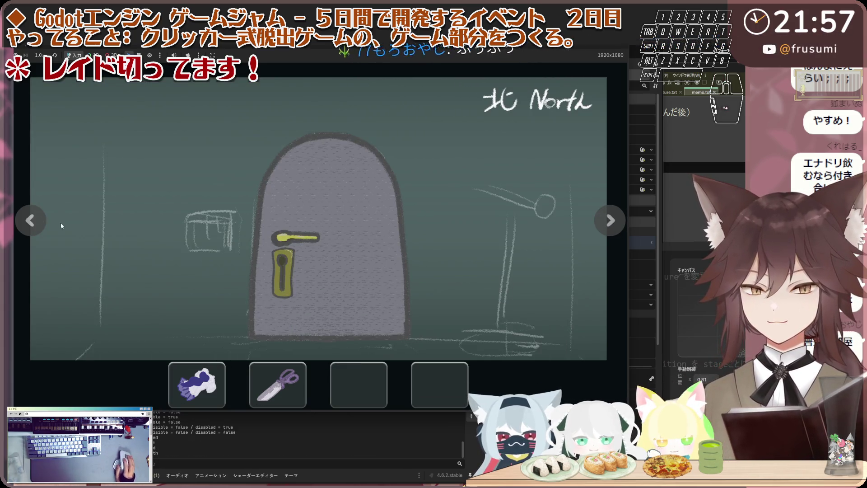
{"action": "left_click", "coordinate": [53, 227]}
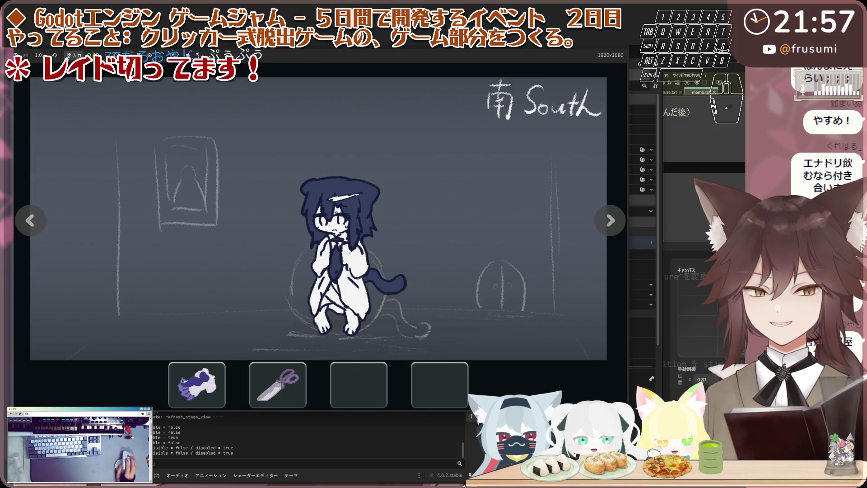
Talk to the child in the South room, then cycle the views back around to South.
{"action": "left_click", "coordinate": [336, 243]}
{"action": "left_click", "coordinate": [452, 223]}
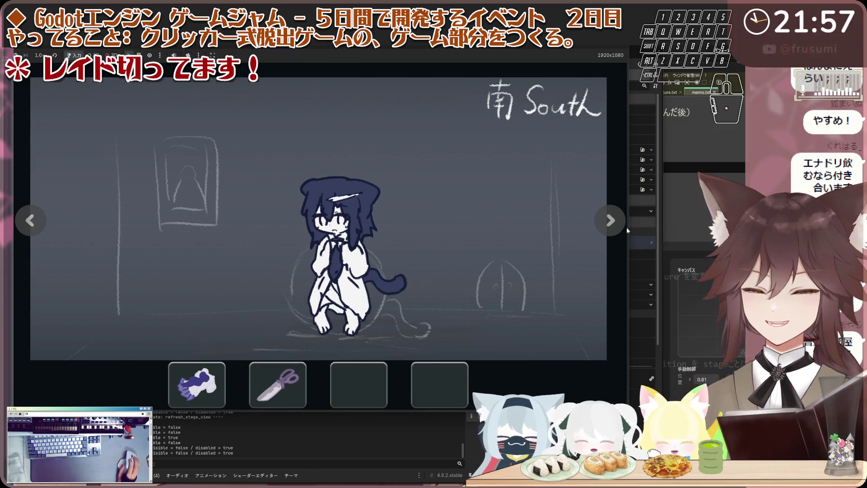
{"action": "left_click", "coordinate": [610, 221]}
{"action": "left_click", "coordinate": [610, 220]}
{"action": "left_click", "coordinate": [610, 220]}
{"action": "left_click", "coordinate": [610, 220]}
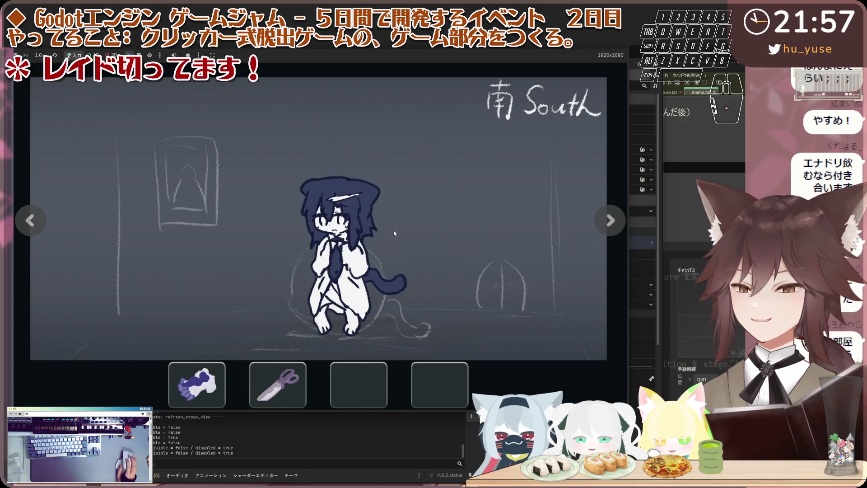
Use the scissors on the child, read its dialogue, and stop the game with F8.
{"action": "left_click", "coordinate": [281, 382]}
{"action": "left_click", "coordinate": [300, 335]}
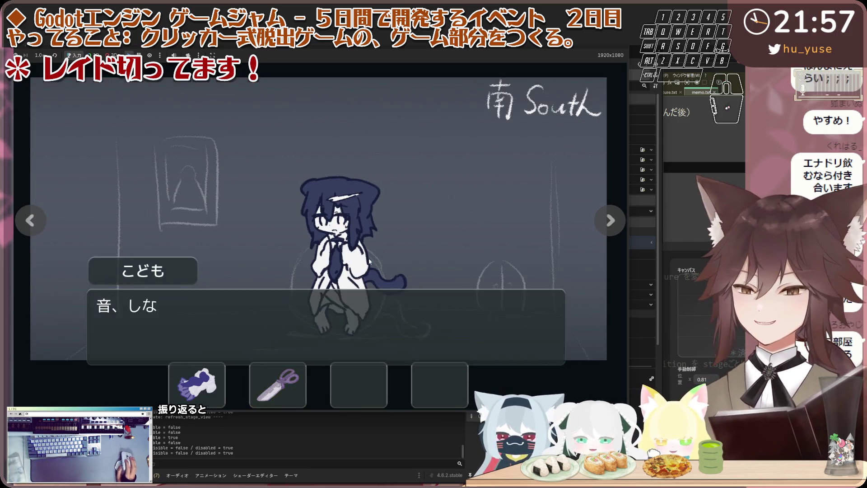
{"action": "left_click", "coordinate": [361, 298]}
{"action": "left_click", "coordinate": [429, 258]}
{"action": "left_click", "coordinate": [518, 205]}
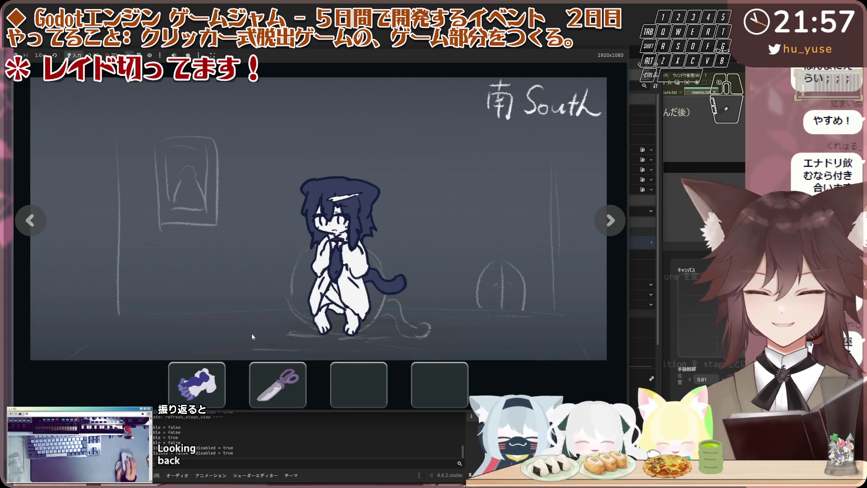
{"action": "key", "text": "F8"}
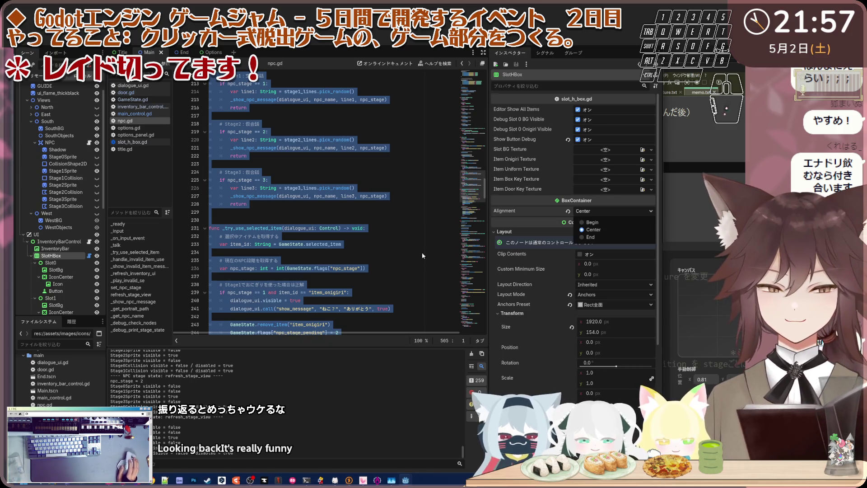
{"action": "key", "text": "F5"}
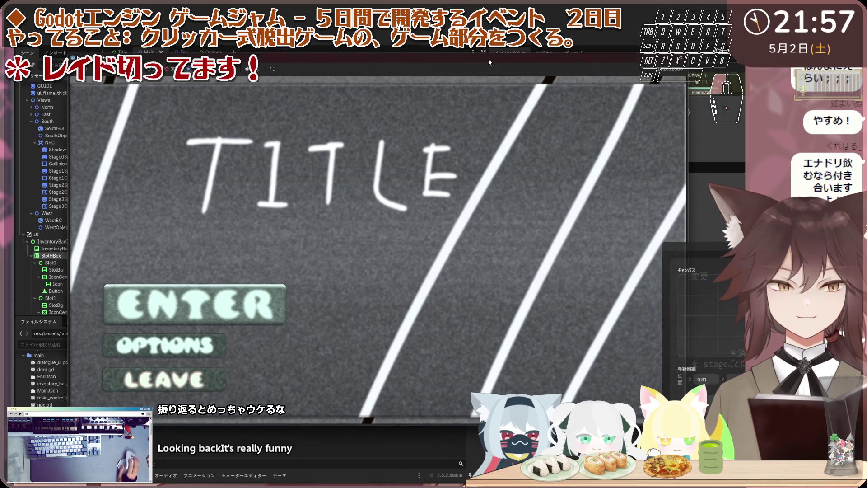
{"action": "key", "text": "F8"}
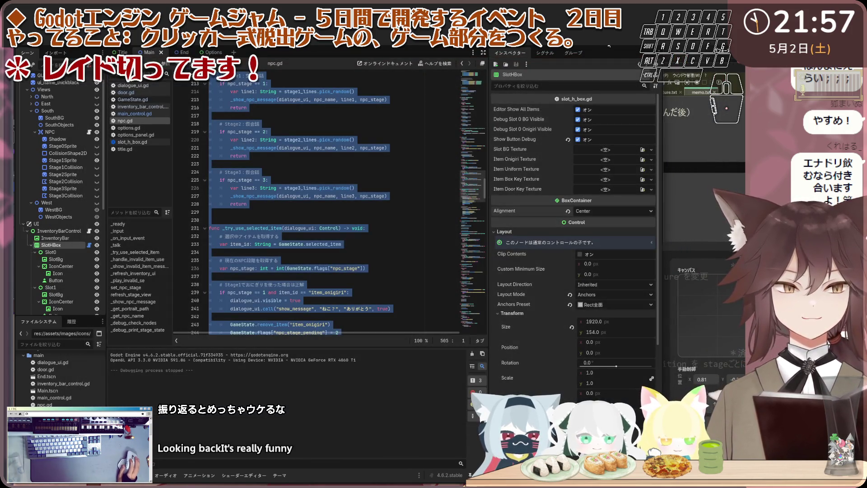
{"action": "key", "text": "F6"}
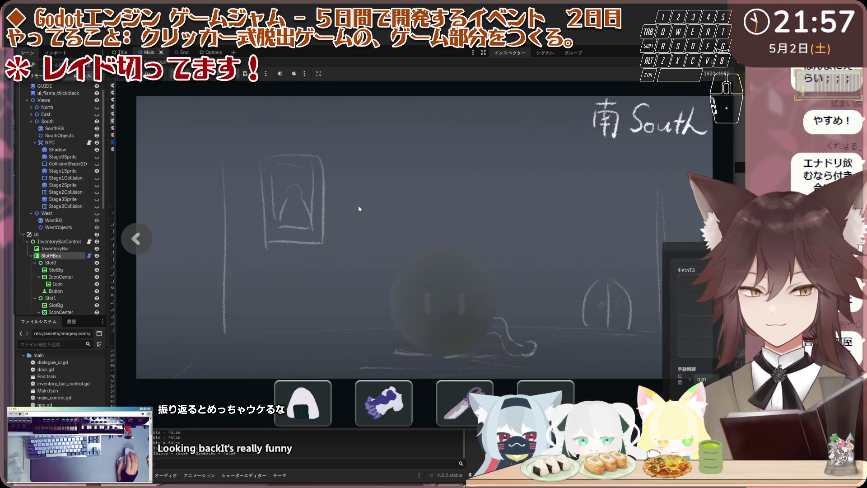
{"action": "left_click", "coordinate": [415, 300]}
{"action": "left_click", "coordinate": [416, 304]}
{"action": "left_click", "coordinate": [427, 315]}
{"action": "left_click", "coordinate": [427, 315]}
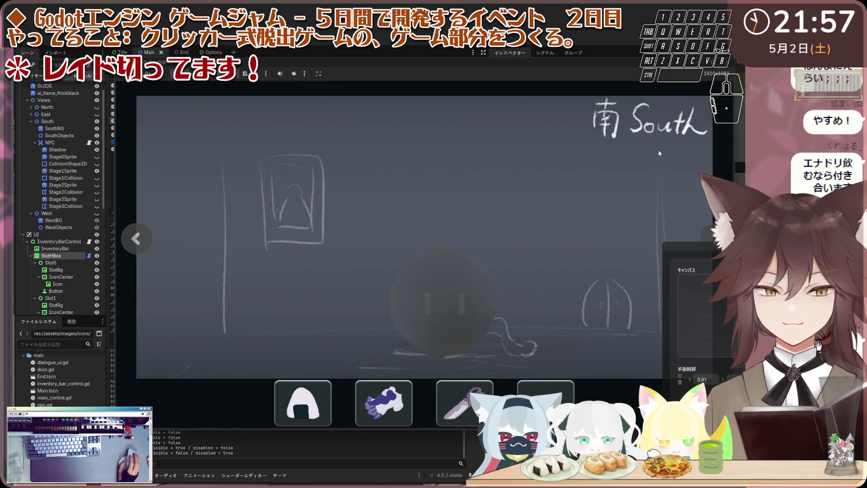
{"action": "key", "text": "F8"}
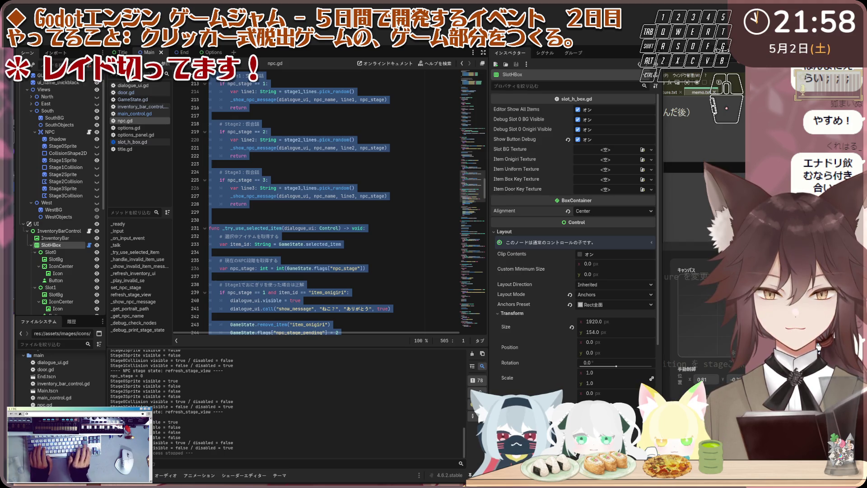
Select the SuccessSEPlayer node in the Audio group to show its 001_pyowan_up.wav settings in the Inspector.
{"action": "scroll", "coordinate": [73, 270], "scroll_direction": "down", "scroll_amount": 5}
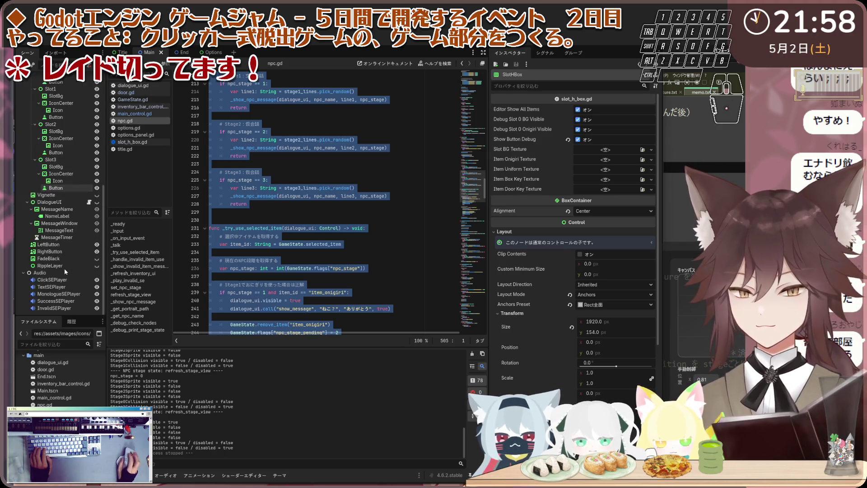
{"action": "left_click", "coordinate": [57, 301]}
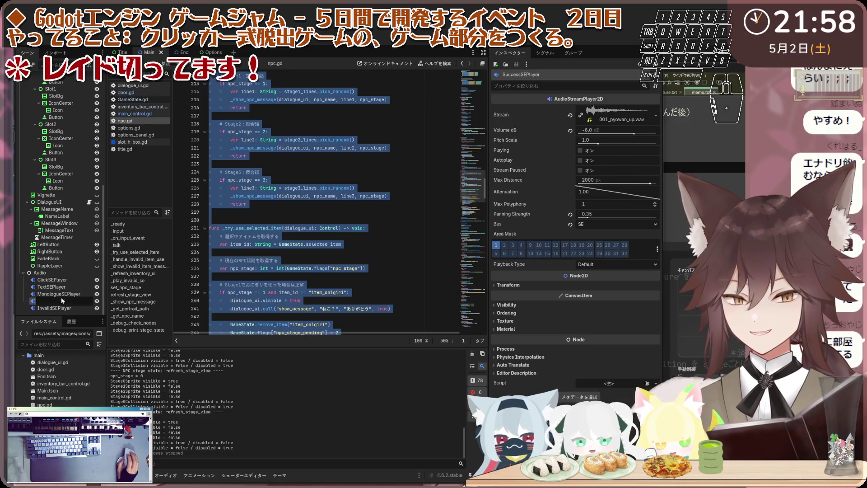
{"action": "key", "text": "Escape"}
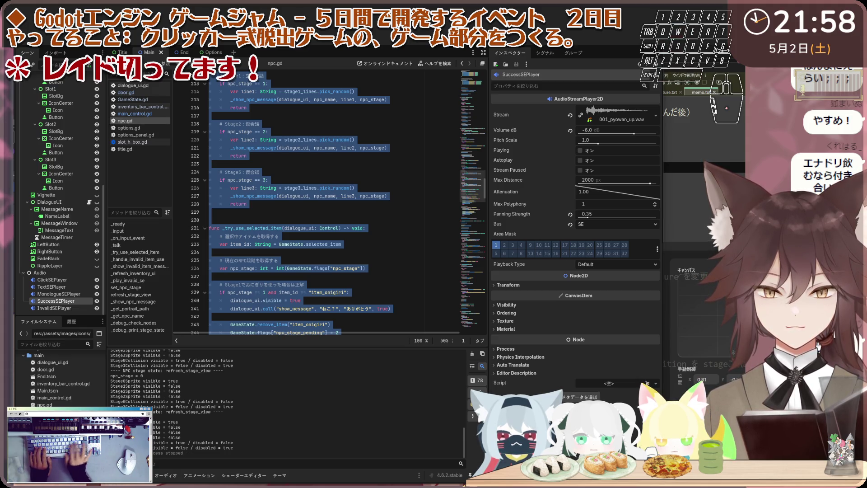
{"action": "key", "text": "t"}
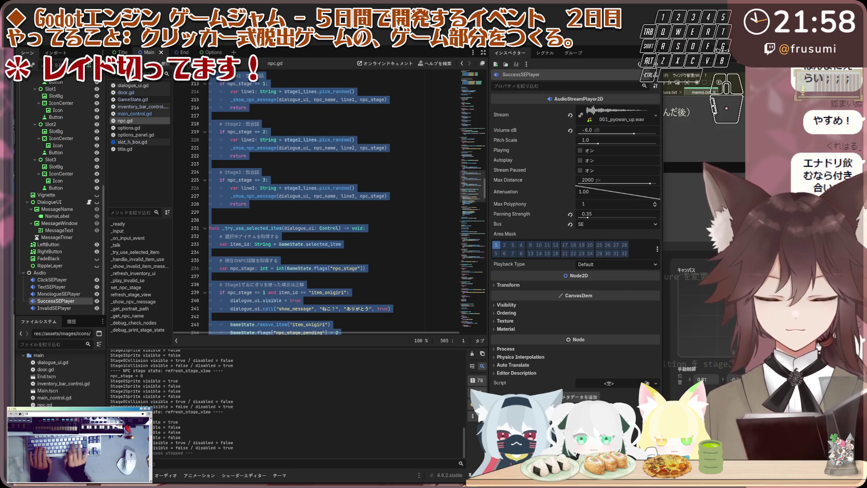
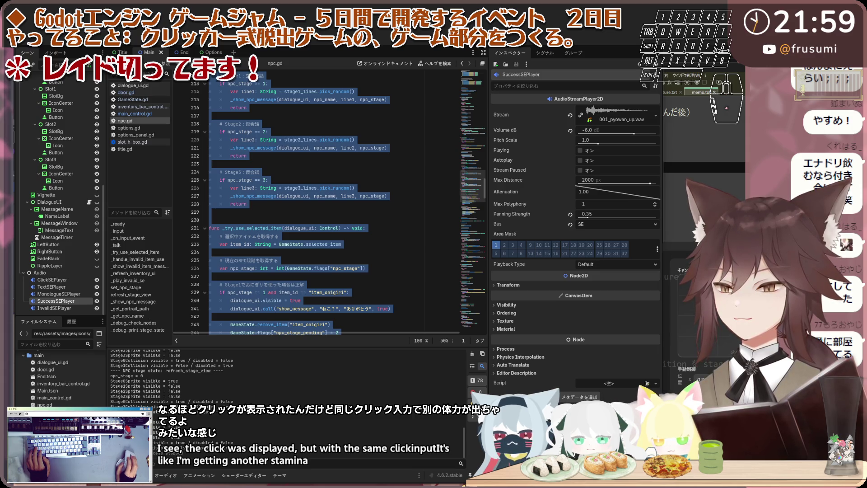
Select all of npc.gd and replace it with the updated version of the code.
{"action": "left_click", "coordinate": [362, 248]}
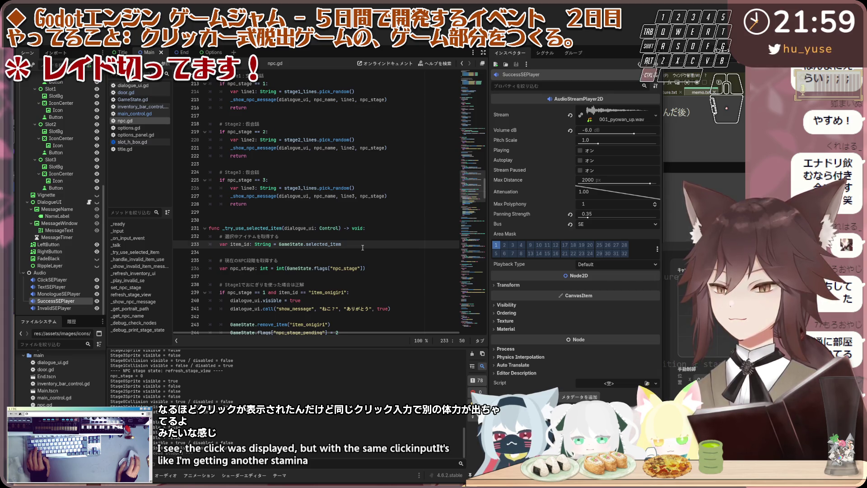
{"action": "key", "text": "ctrl+a"}
{"action": "key", "text": "Right"}
{"action": "left_click", "coordinate": [366, 226]}
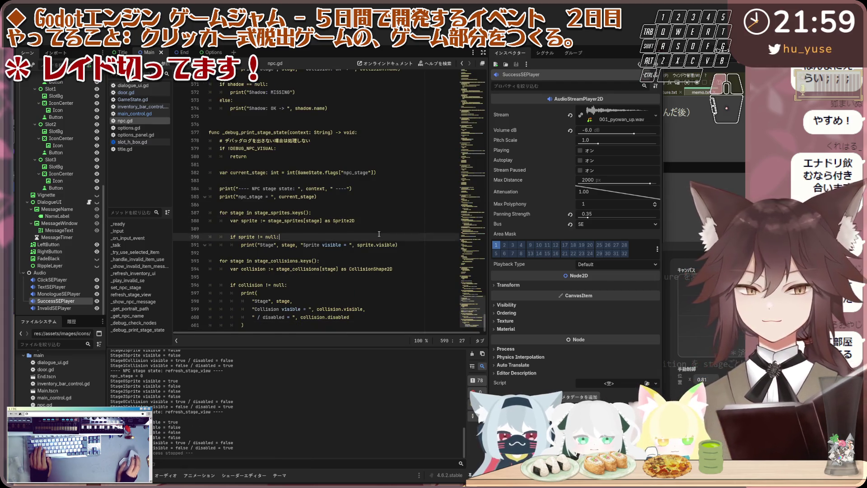
{"action": "key", "text": "Return"}
{"action": "key", "text": "BackSpace"}
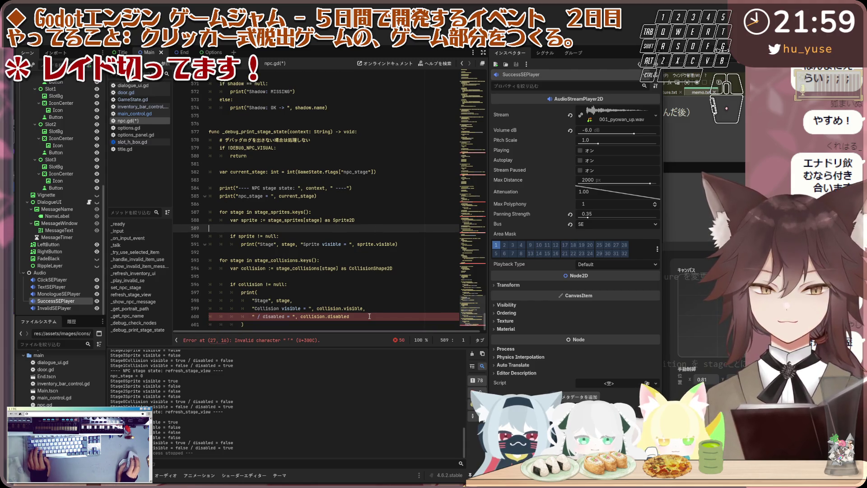
Expand the script error list and review the invalid-character errors reported on lines 27–33.
{"action": "left_click", "coordinate": [393, 272]}
{"action": "left_click", "coordinate": [398, 299]}
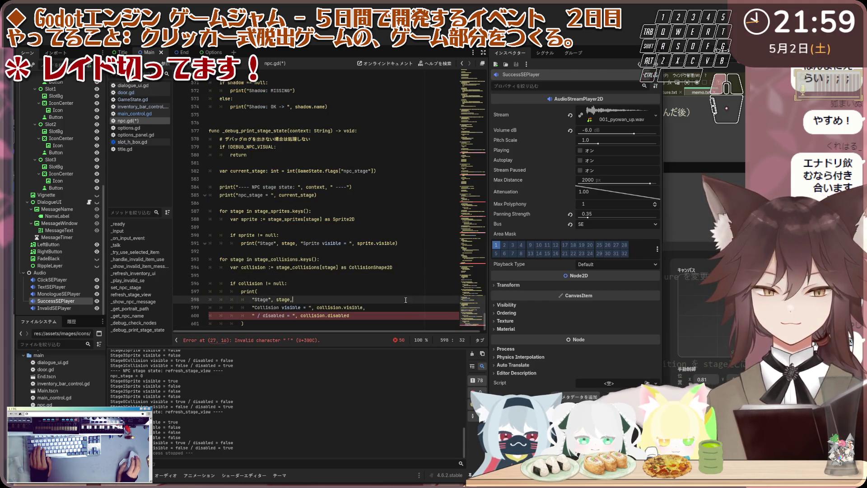
{"action": "left_click", "coordinate": [398, 339]}
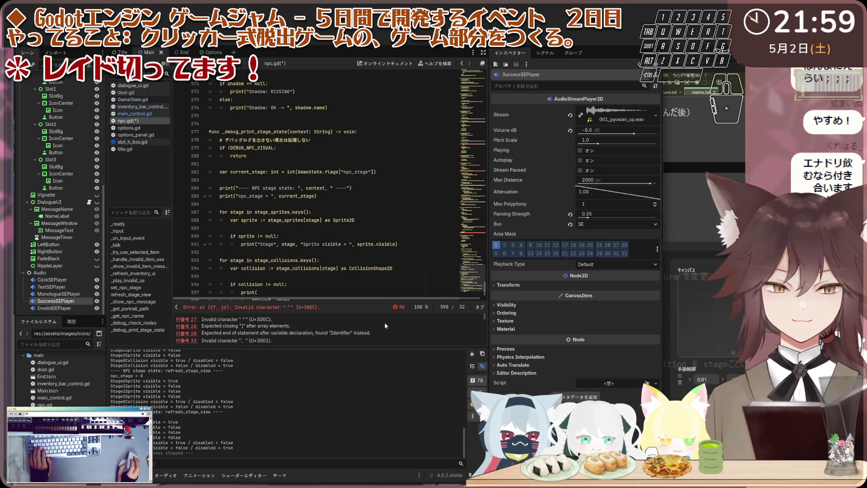
{"action": "scroll", "coordinate": [351, 331], "scroll_direction": "down", "scroll_amount": 10}
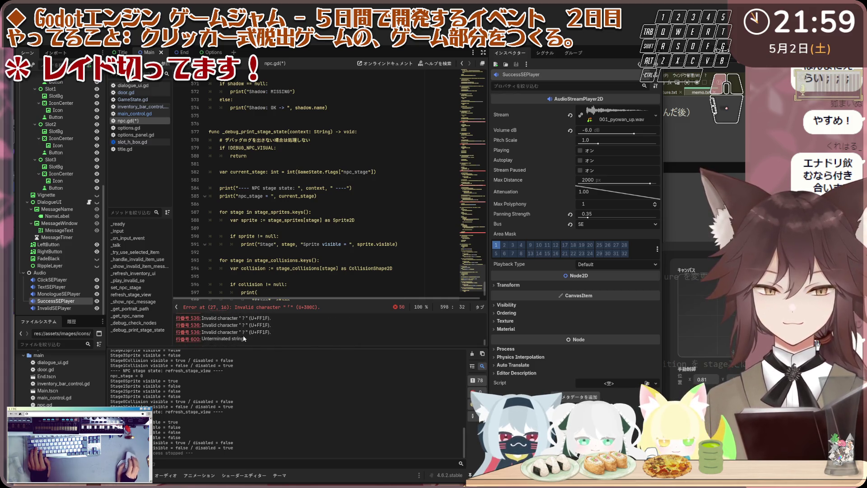
{"action": "scroll", "coordinate": [199, 327], "scroll_direction": "up", "scroll_amount": 5}
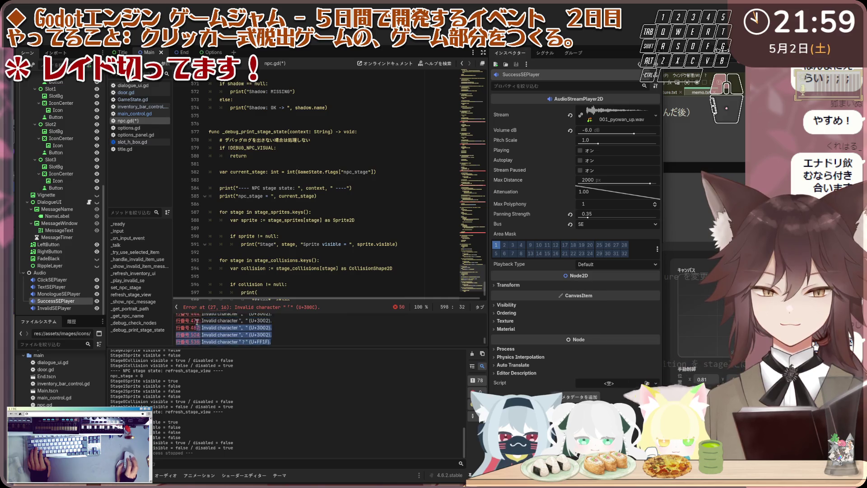
{"action": "scroll", "coordinate": [200, 327], "scroll_direction": "up", "scroll_amount": 5}
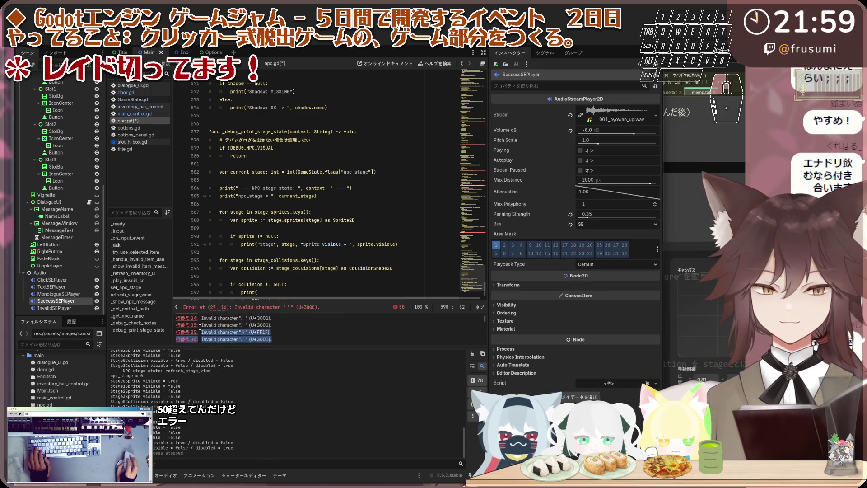
{"action": "mouse_move", "coordinate": [204, 327]}
{"action": "left_mouse_down"}
{"action": "mouse_move", "coordinate": [214, 330]}
{"action": "mouse_move", "coordinate": [199, 318]}
{"action": "left_mouse_up"}
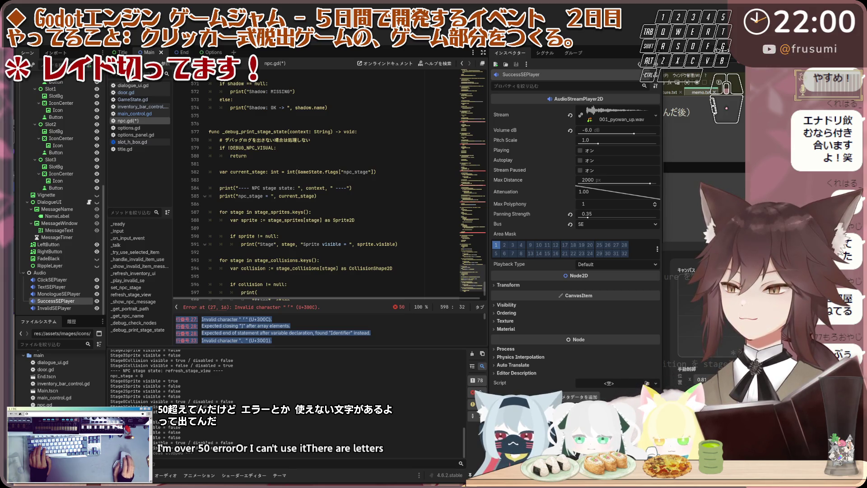
{"action": "left_click", "coordinate": [416, 299]}
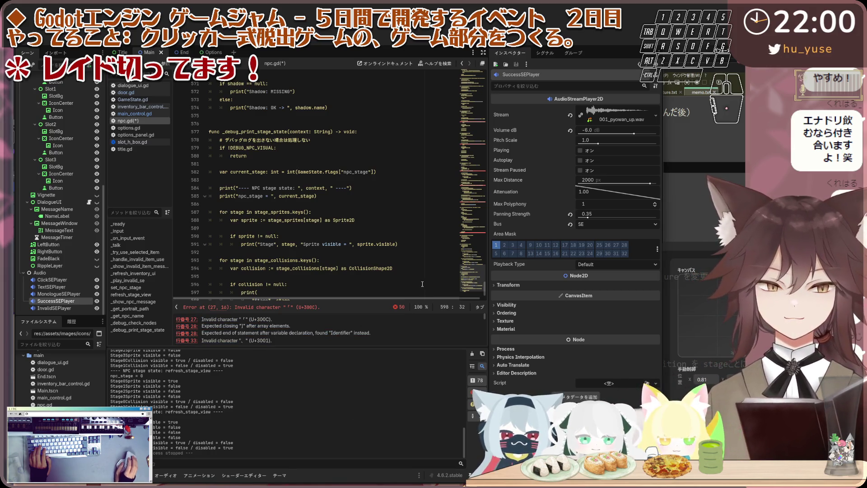
{"action": "scroll", "coordinate": [395, 268], "scroll_direction": "up", "scroll_amount": 4}
{"action": "mouse_move", "coordinate": [471, 243]}
{"action": "left_mouse_down"}
{"action": "mouse_move", "coordinate": [474, 256]}
{"action": "mouse_move", "coordinate": [474, 220]}
{"action": "mouse_move", "coordinate": [472, 255]}
{"action": "mouse_move", "coordinate": [472, 236]}
{"action": "left_mouse_up"}
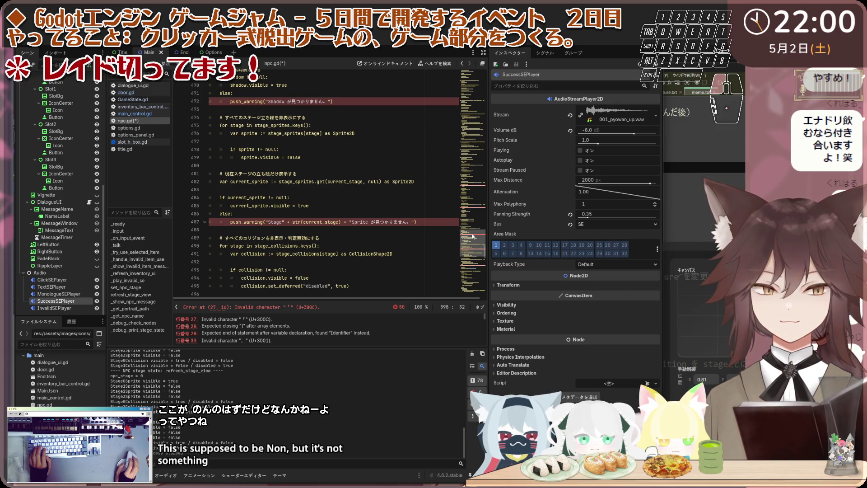
{"action": "left_click_drag", "start_coordinate": [472, 235], "coordinate": [472, 233]}
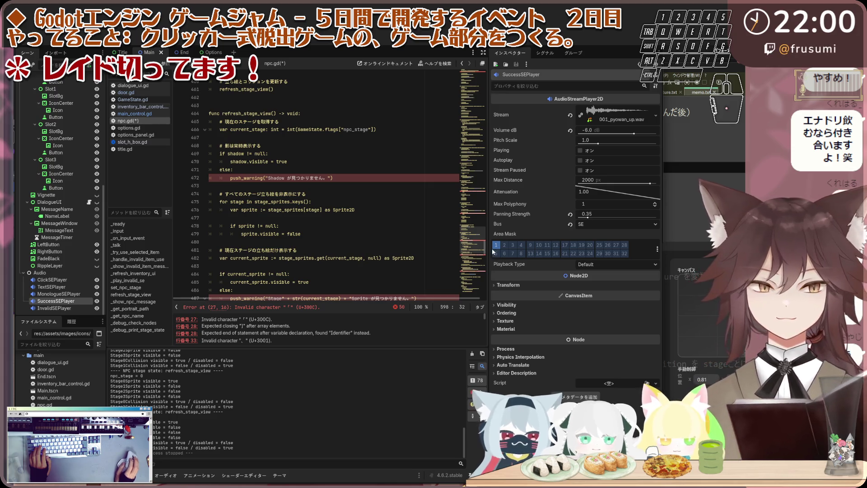
Replace the full-width 「 opening marks on lines 27 and 28 with straight double quotes.
{"action": "left_click", "coordinate": [480, 231]}
{"action": "left_click", "coordinate": [482, 81]}
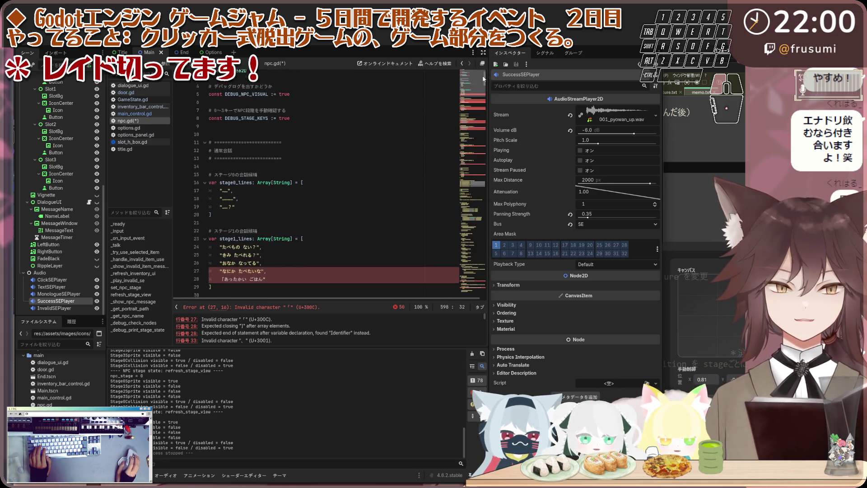
{"action": "scroll", "coordinate": [224, 214], "scroll_direction": "down", "scroll_amount": 1}
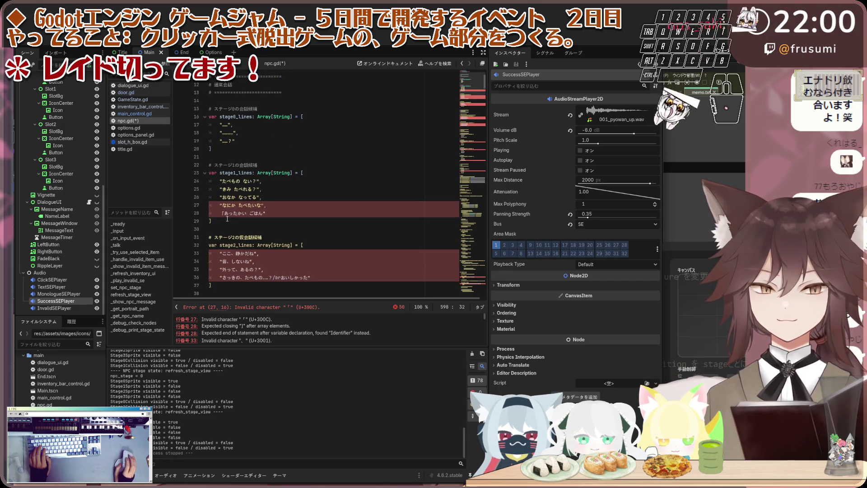
{"action": "left_click", "coordinate": [221, 213]}
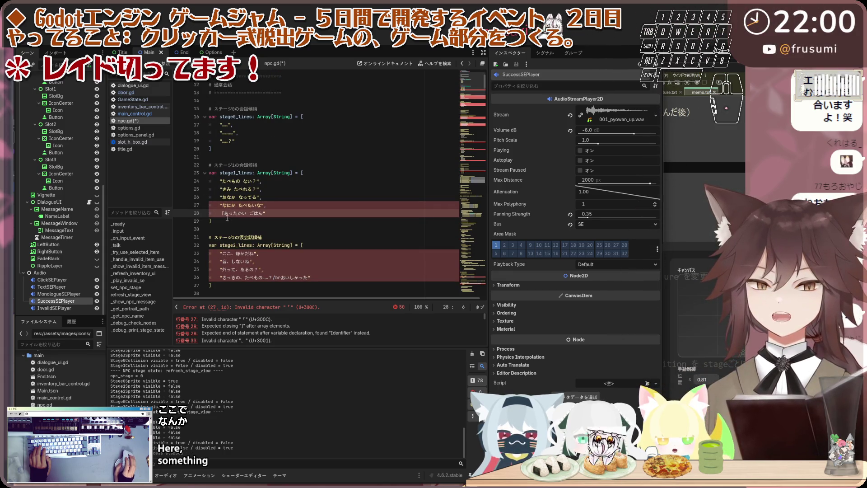
{"action": "key", "text": "Up"}
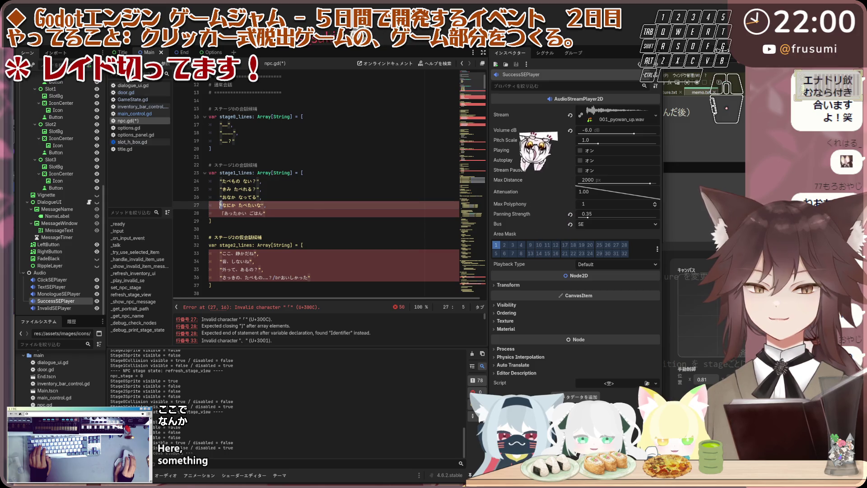
{"action": "key", "text": "Delete"}
{"action": "type", "text": "\""}
{"action": "key", "text": "Down"}
{"action": "key", "text": "Delete"}
{"action": "type", "text": "\""}
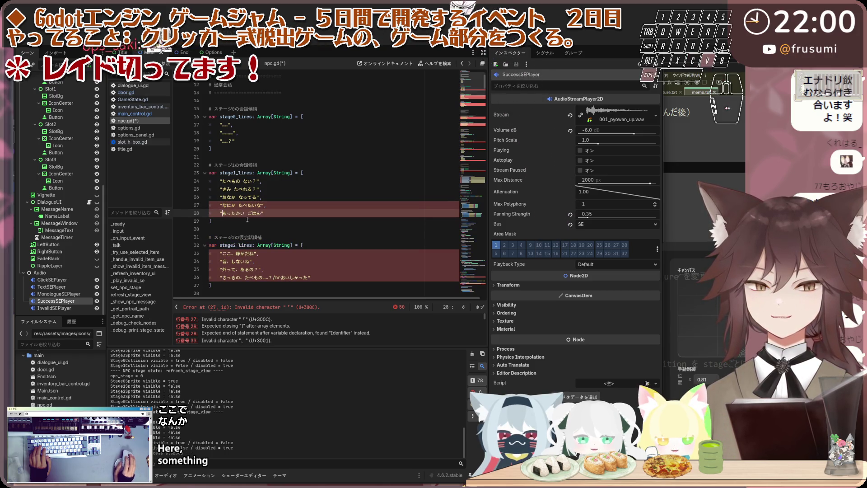
{"action": "left_click", "coordinate": [316, 222]}
{"action": "left_click_drag", "start_coordinate": [481, 117], "coordinate": [475, 315]}
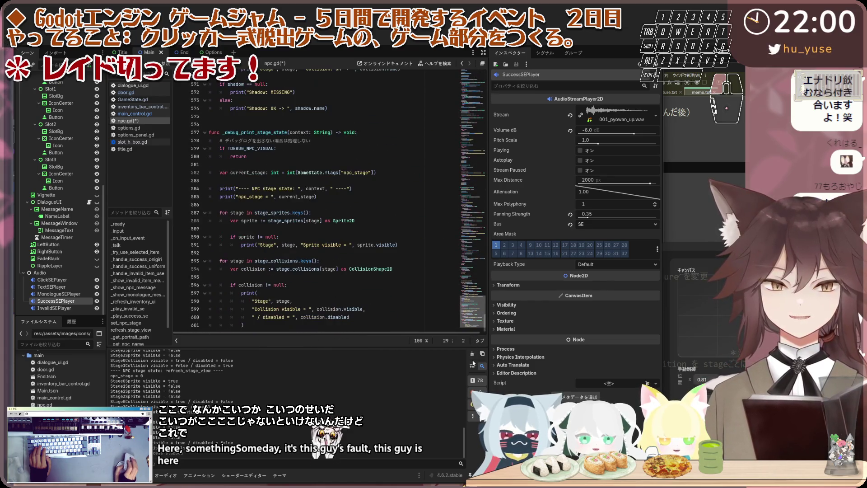
Select all of npc.gd and paste the revised code over it.
{"action": "left_click", "coordinate": [475, 248]}
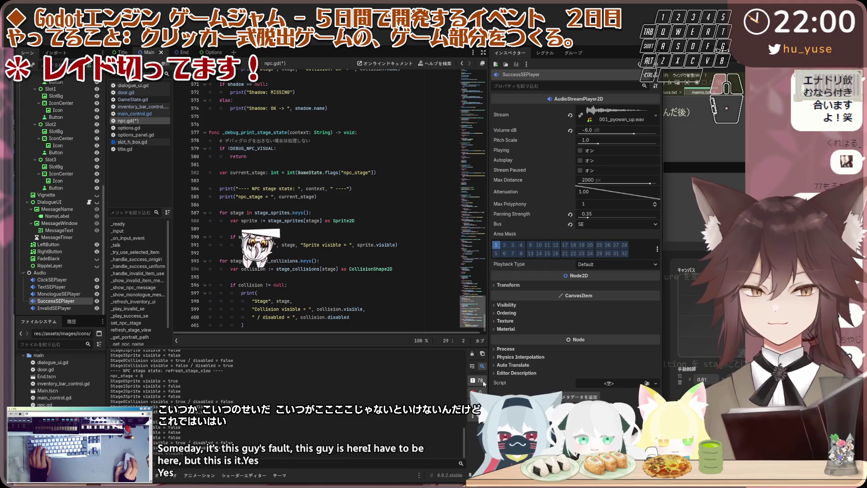
{"action": "left_click", "coordinate": [474, 204]}
{"action": "mouse_move", "coordinate": [474, 204]}
{"action": "left_mouse_down"}
{"action": "mouse_move", "coordinate": [447, 215]}
{"action": "mouse_move", "coordinate": [444, 315]}
{"action": "mouse_move", "coordinate": [472, 95]}
{"action": "left_mouse_up"}
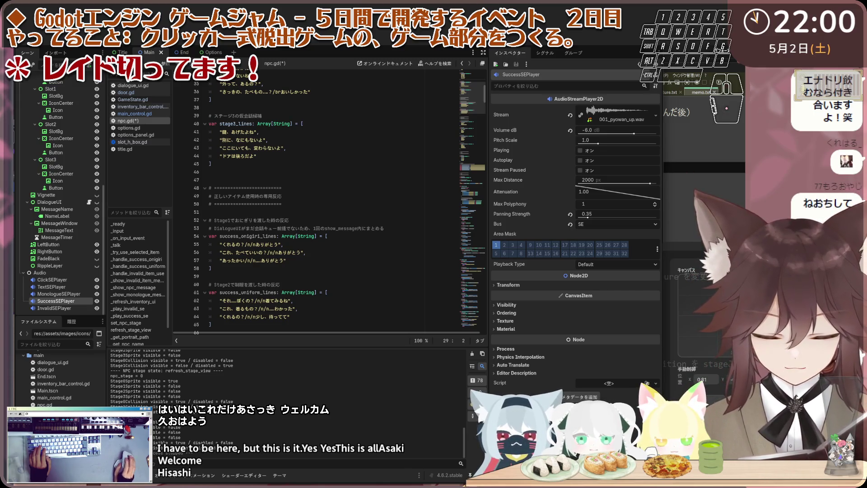
{"action": "left_click", "coordinate": [411, 239]}
{"action": "key", "text": "ctrl+a"}
{"action": "key", "text": "ctrl+v"}
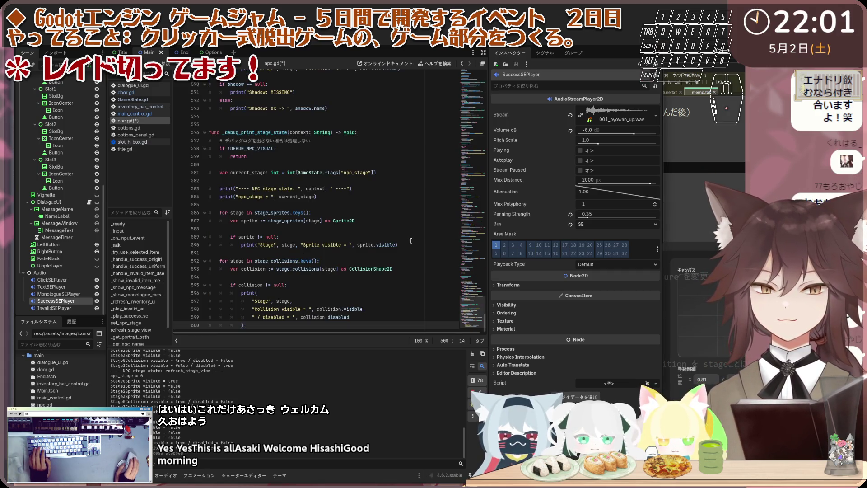
Browse the pasted script to the new success_onigiri_lines and success_uniform_lines arrays.
{"action": "left_click", "coordinate": [373, 192]}
{"action": "left_click", "coordinate": [373, 184]}
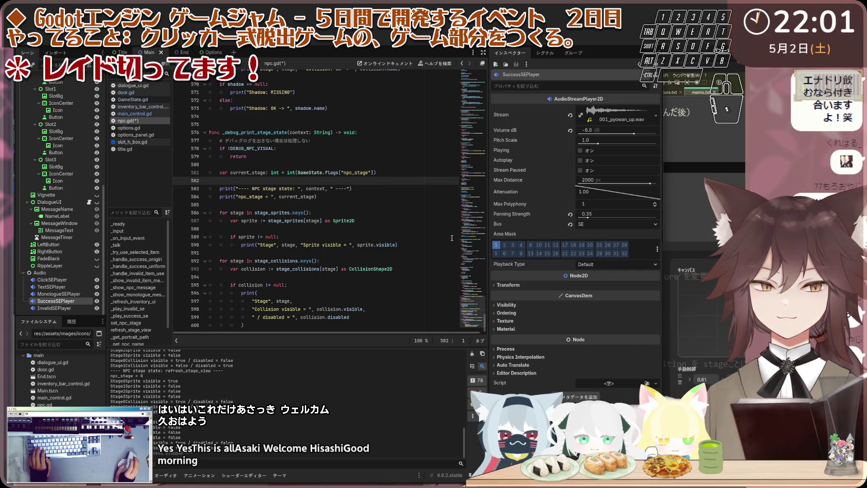
{"action": "left_click", "coordinate": [469, 152]}
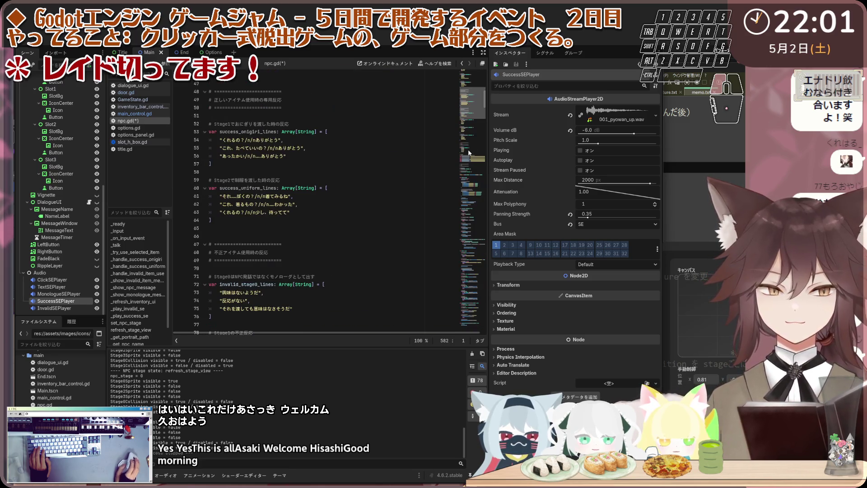
{"action": "scroll", "coordinate": [468, 145], "scroll_direction": "down", "scroll_amount": 10}
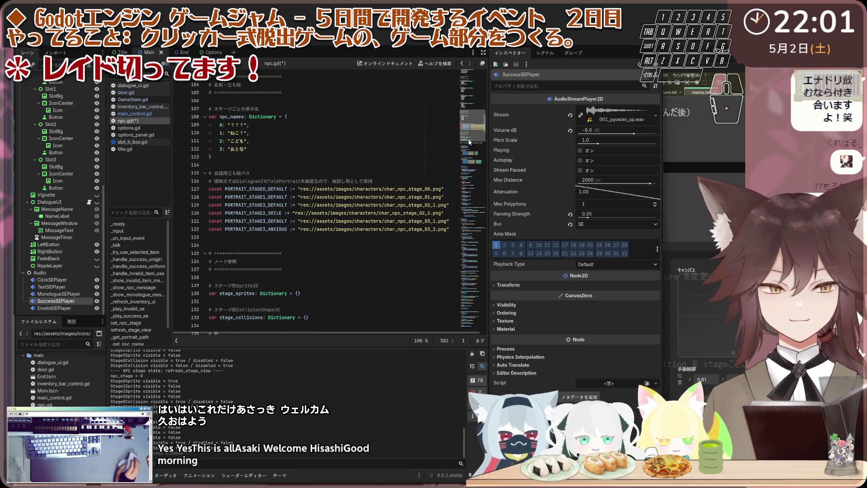
{"action": "scroll", "coordinate": [469, 143], "scroll_direction": "down", "scroll_amount": 1}
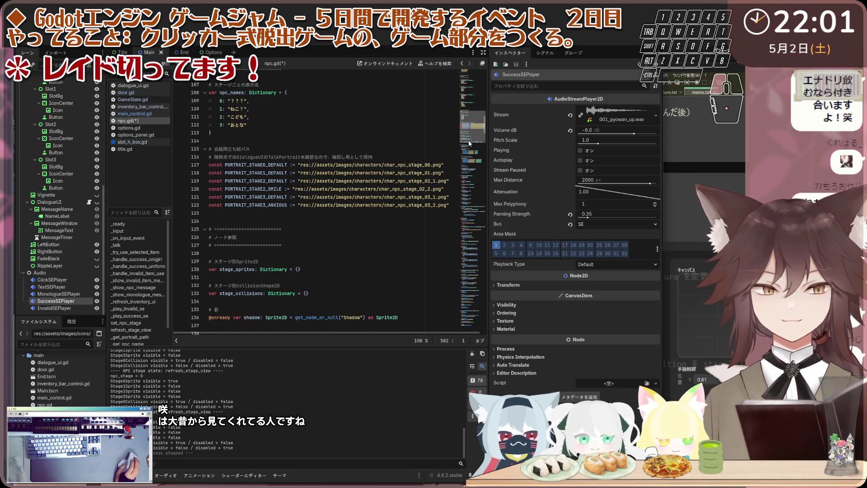
{"action": "scroll", "coordinate": [469, 144], "scroll_direction": "up", "scroll_amount": 20}
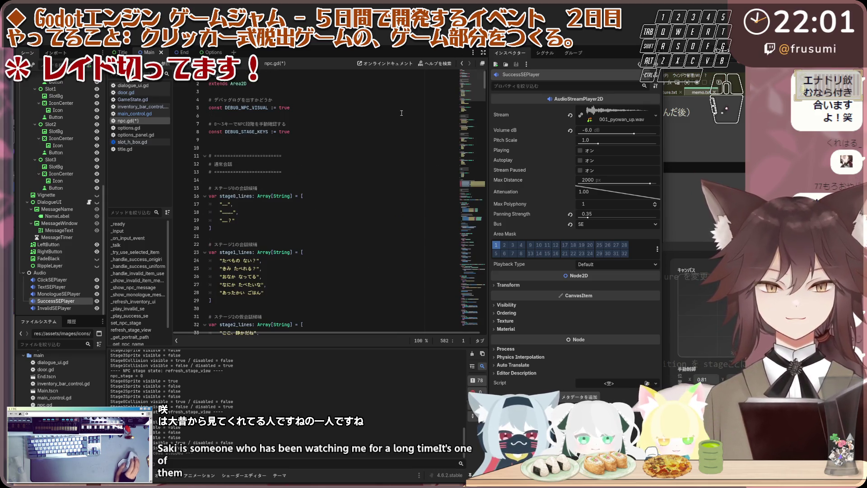
{"action": "left_click", "coordinate": [369, 140]}
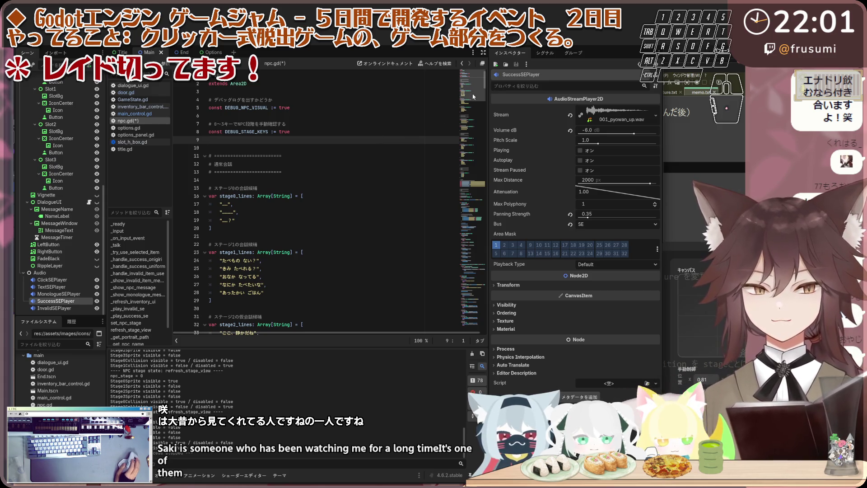
{"action": "left_click", "coordinate": [462, 211]}
{"action": "left_click_drag", "start_coordinate": [462, 210], "coordinate": [470, 115]}
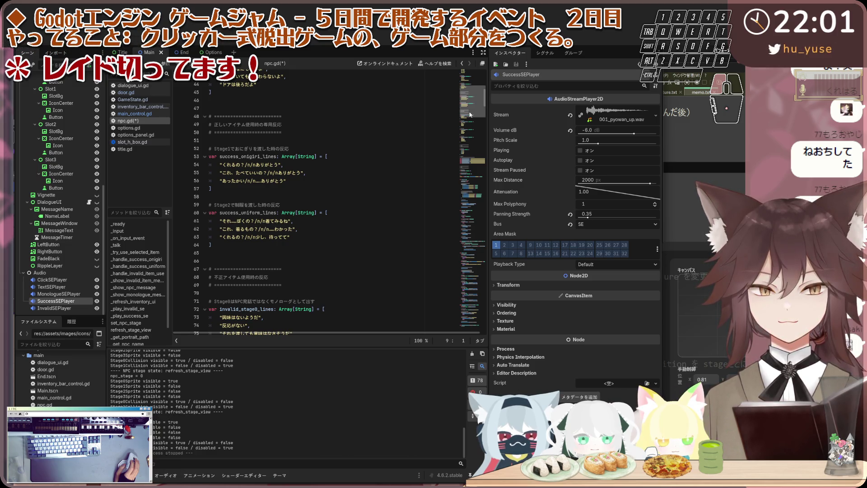
Shorten the last stage 0 invalid-item line to 渡しても意味はなさそうだ by removing それを.
{"action": "scroll", "coordinate": [470, 113], "scroll_direction": "up", "scroll_amount": 2}
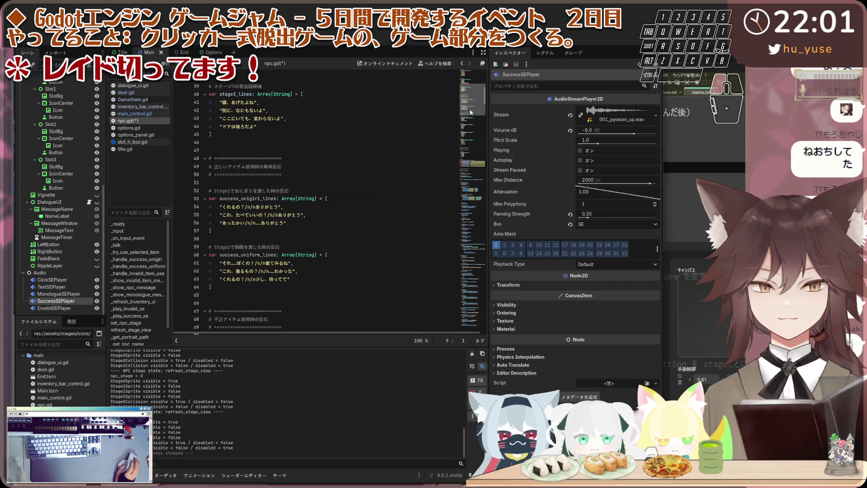
{"action": "scroll", "coordinate": [470, 111], "scroll_direction": "up", "scroll_amount": 1}
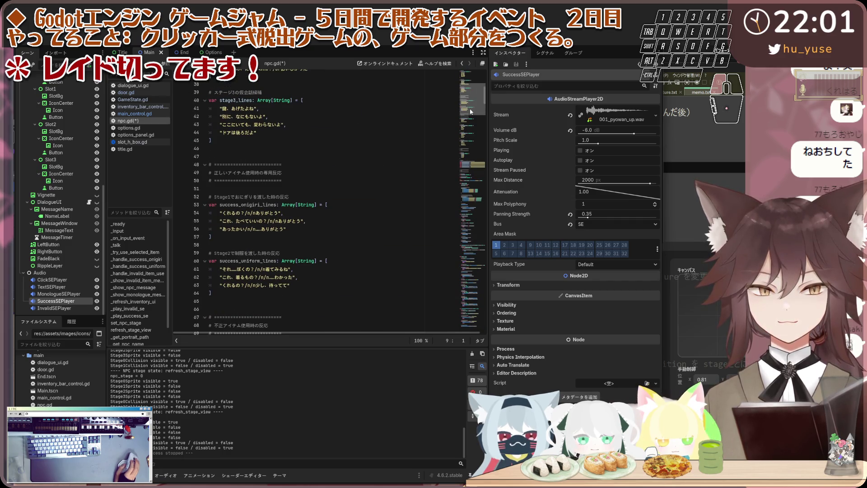
{"action": "scroll", "coordinate": [469, 112], "scroll_direction": "up", "scroll_amount": 2}
{"action": "scroll", "coordinate": [471, 109], "scroll_direction": "up", "scroll_amount": 4}
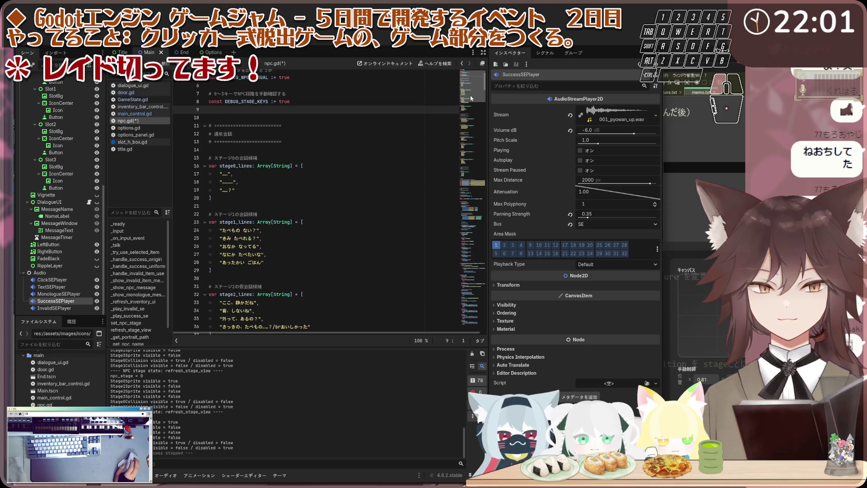
{"action": "scroll", "coordinate": [471, 101], "scroll_direction": "up", "scroll_amount": 4}
{"action": "scroll", "coordinate": [471, 102], "scroll_direction": "down", "scroll_amount": 3}
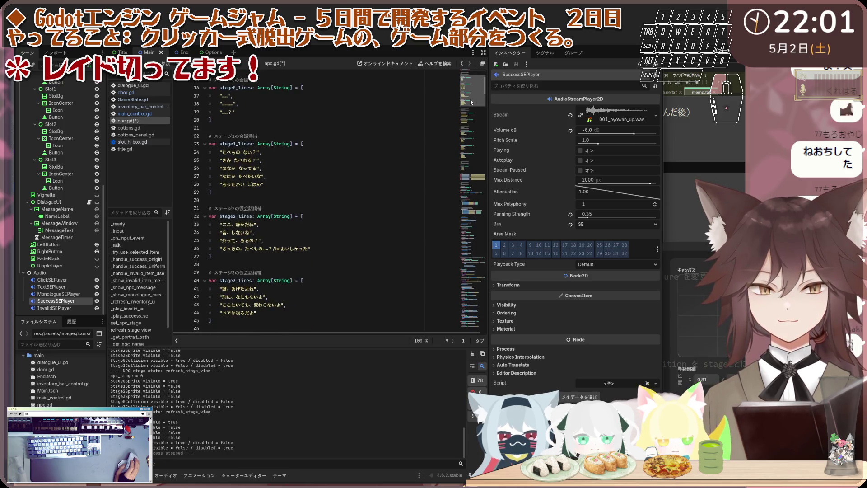
{"action": "scroll", "coordinate": [471, 104], "scroll_direction": "up", "scroll_amount": 4}
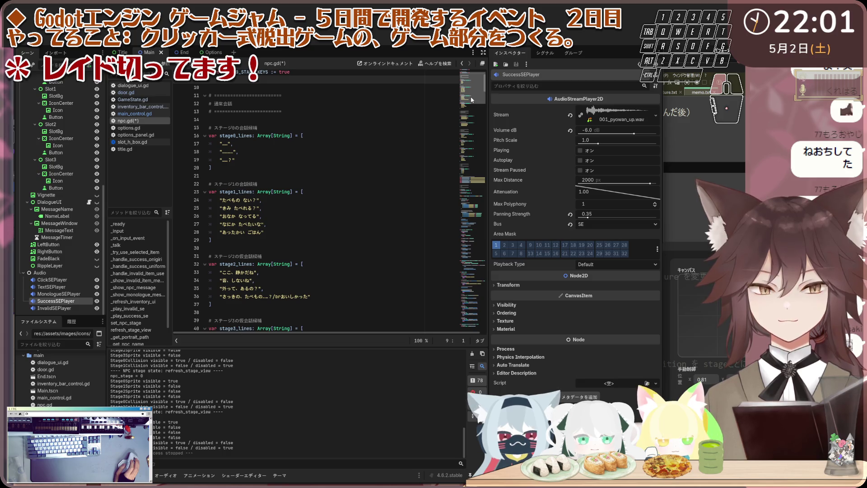
{"action": "scroll", "coordinate": [471, 99], "scroll_direction": "up", "scroll_amount": 2}
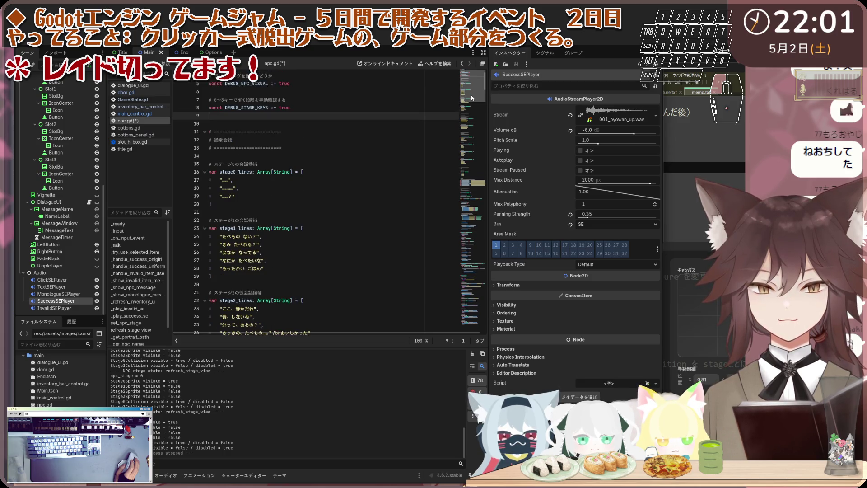
{"action": "scroll", "coordinate": [472, 95], "scroll_direction": "down", "scroll_amount": 9}
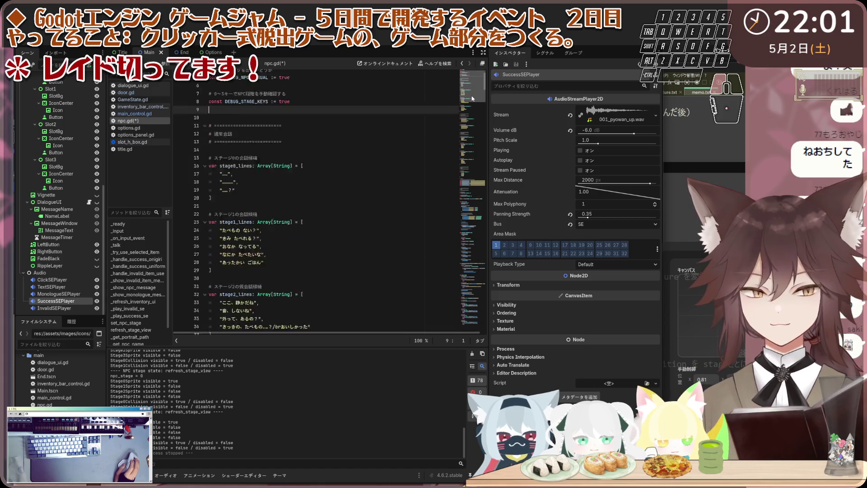
{"action": "scroll", "coordinate": [471, 108], "scroll_direction": "down", "scroll_amount": 10}
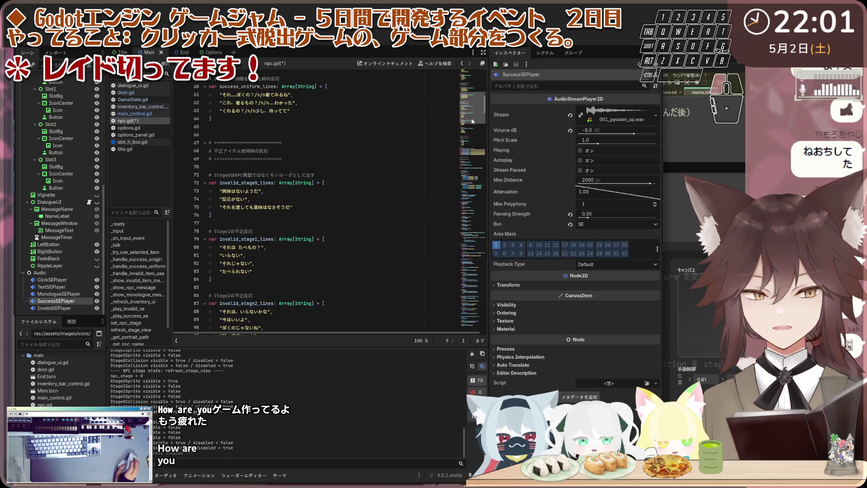
{"action": "left_click", "coordinate": [291, 206]}
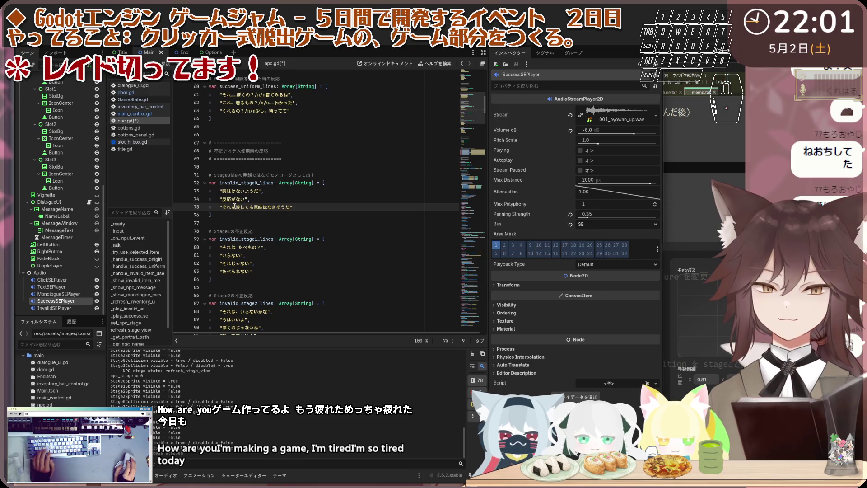
{"action": "left_click", "coordinate": [344, 215]}
Review the second and third stage 3 invalid-item lines.
{"action": "scroll", "coordinate": [360, 213], "scroll_direction": "down", "scroll_amount": 7}
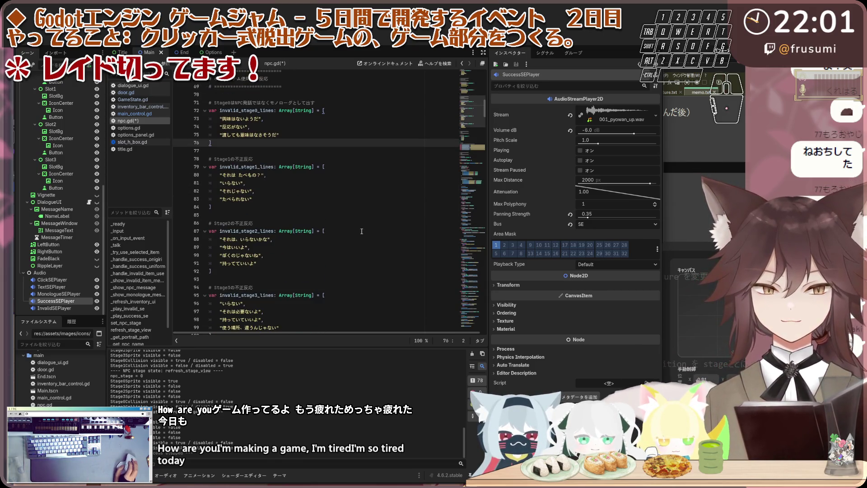
{"action": "scroll", "coordinate": [361, 228], "scroll_direction": "down", "scroll_amount": 3}
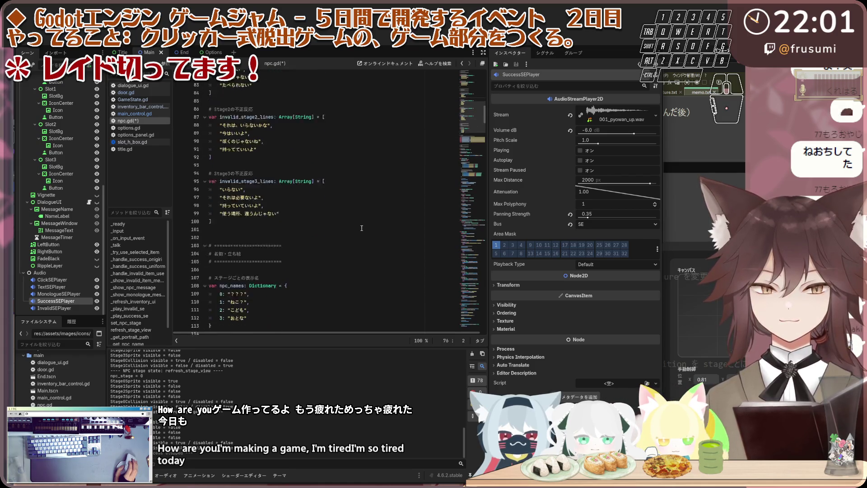
{"action": "scroll", "coordinate": [315, 228], "scroll_direction": "up", "scroll_amount": 3}
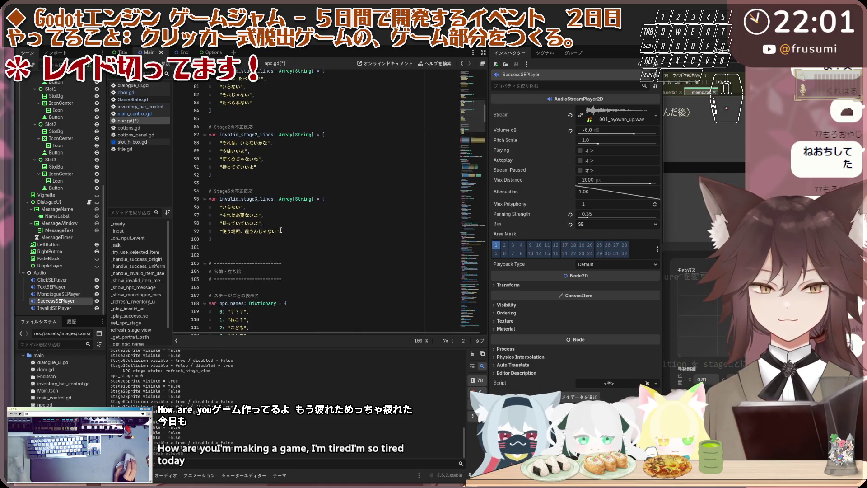
{"action": "left_click", "coordinate": [270, 217]}
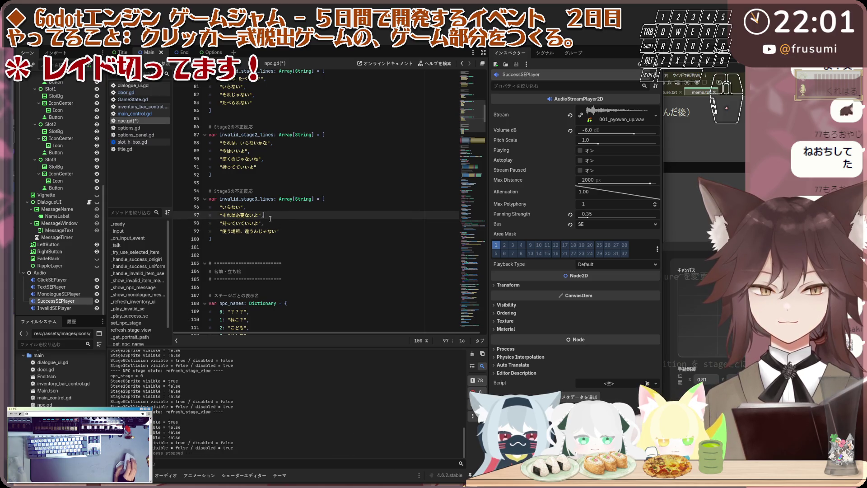
{"action": "left_click", "coordinate": [317, 221]}
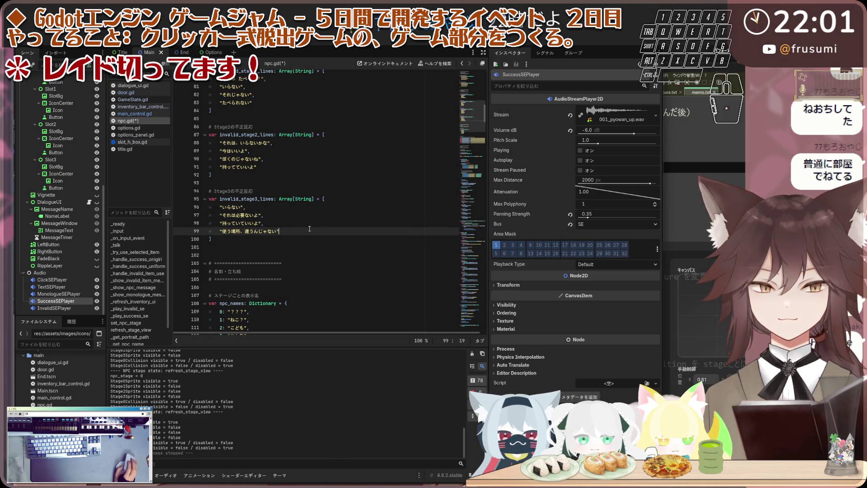
{"action": "scroll", "coordinate": [318, 221], "scroll_direction": "down", "scroll_amount": 3}
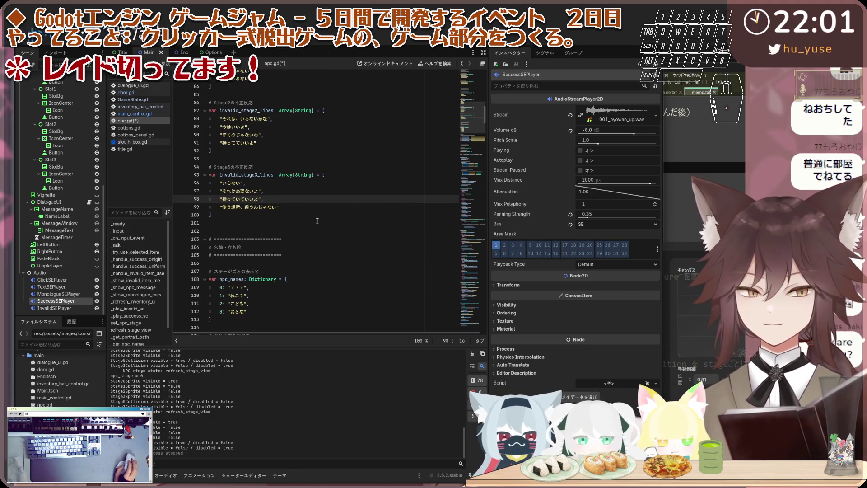
Save npc.gd with Ctrl+S and run the game with F5.
{"action": "left_click", "coordinate": [328, 207]}
{"action": "scroll", "coordinate": [334, 210], "scroll_direction": "down", "scroll_amount": 7}
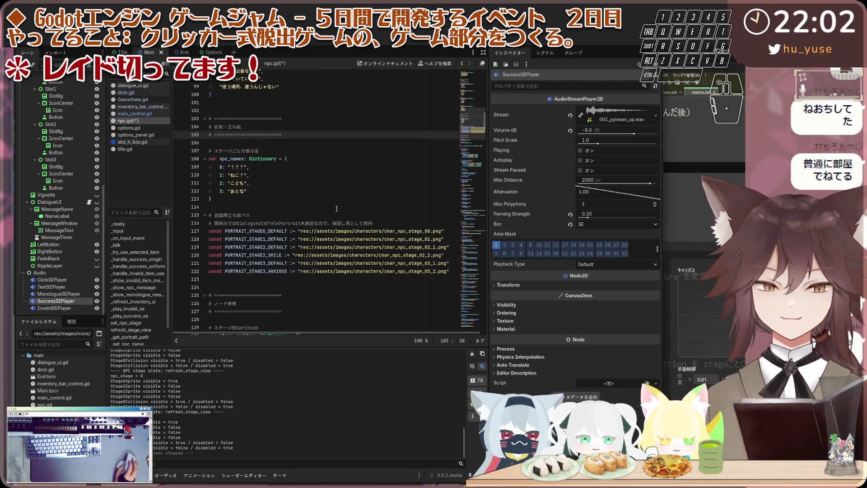
{"action": "scroll", "coordinate": [442, 187], "scroll_direction": "down", "scroll_amount": 6}
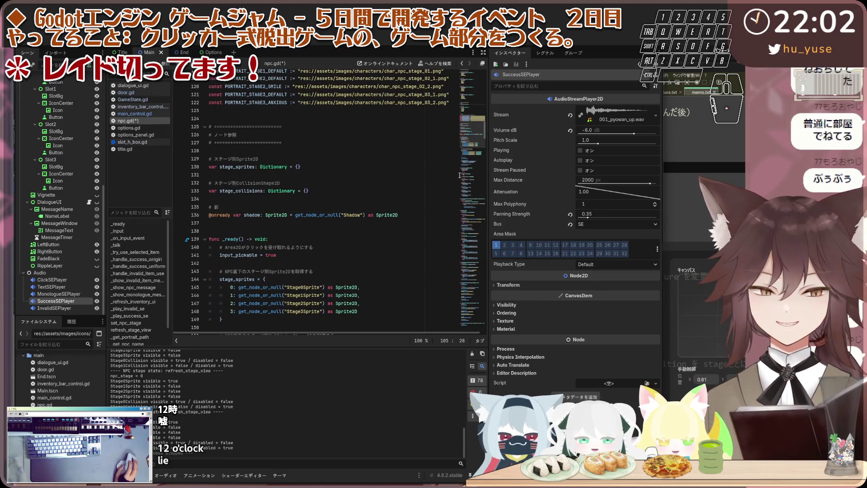
{"action": "scroll", "coordinate": [477, 138], "scroll_direction": "down", "scroll_amount": 1}
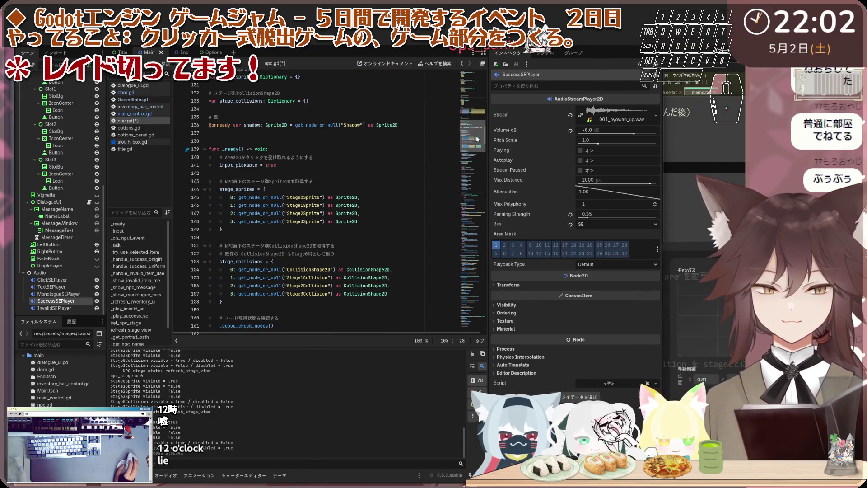
{"action": "left_click_drag", "start_coordinate": [477, 138], "coordinate": [465, 265]}
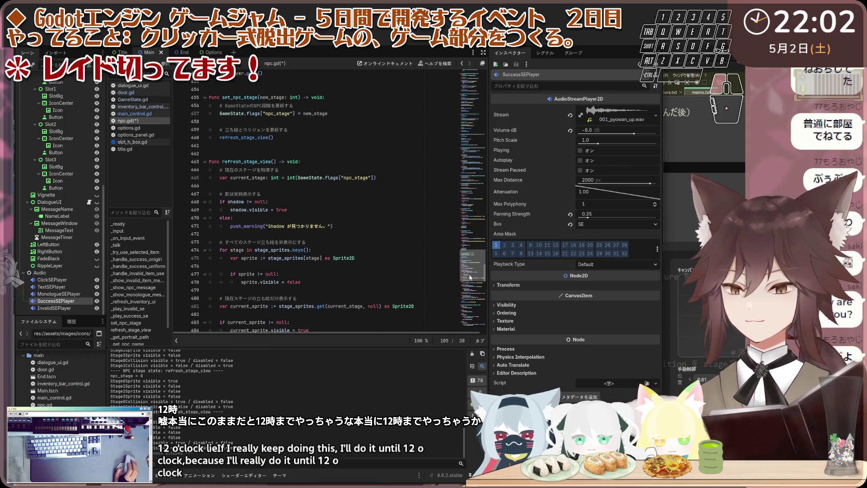
{"action": "key", "text": "ctrl+s"}
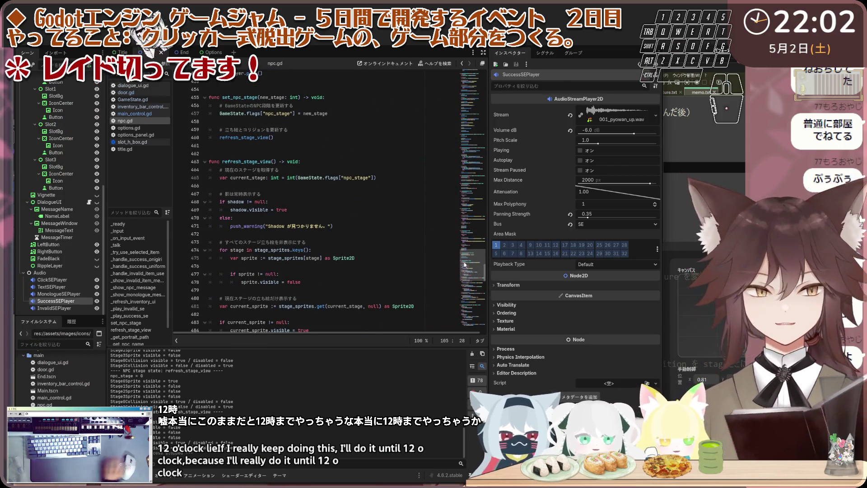
{"action": "key", "text": "F5"}
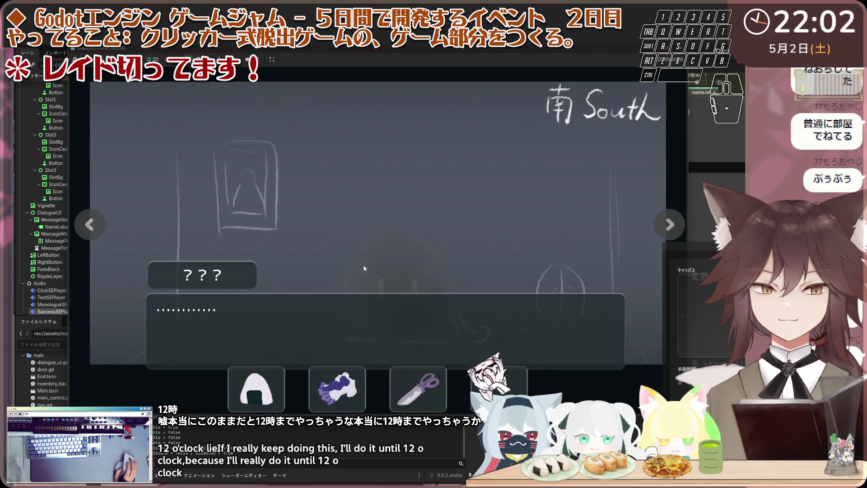
Offer the NPC several items, including the glove and the knife, checking each reply.
{"action": "left_click", "coordinate": [380, 259]}
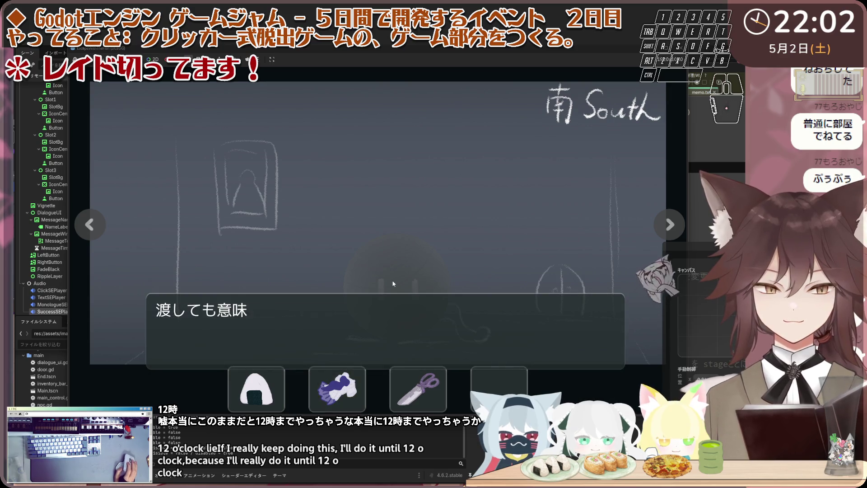
{"action": "left_click", "coordinate": [547, 221]}
{"action": "left_click", "coordinate": [477, 270]}
{"action": "left_click", "coordinate": [474, 270]}
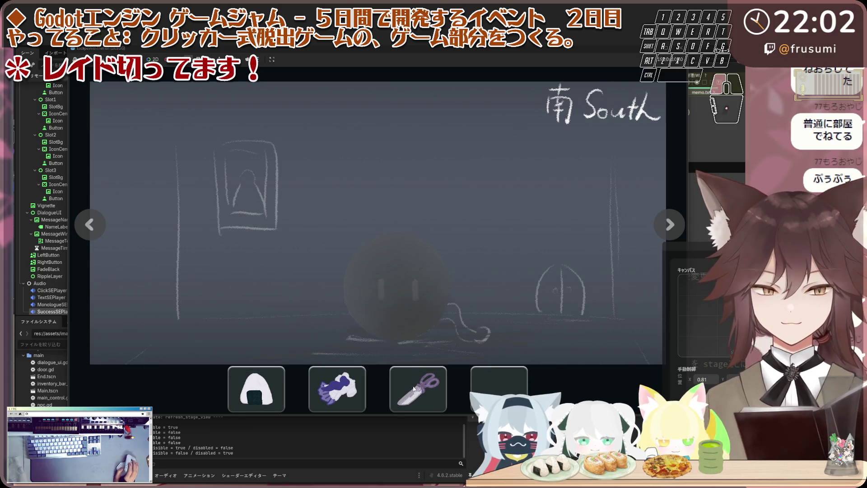
{"action": "left_click", "coordinate": [445, 319]}
{"action": "left_click", "coordinate": [416, 368]}
{"action": "left_click", "coordinate": [357, 382]}
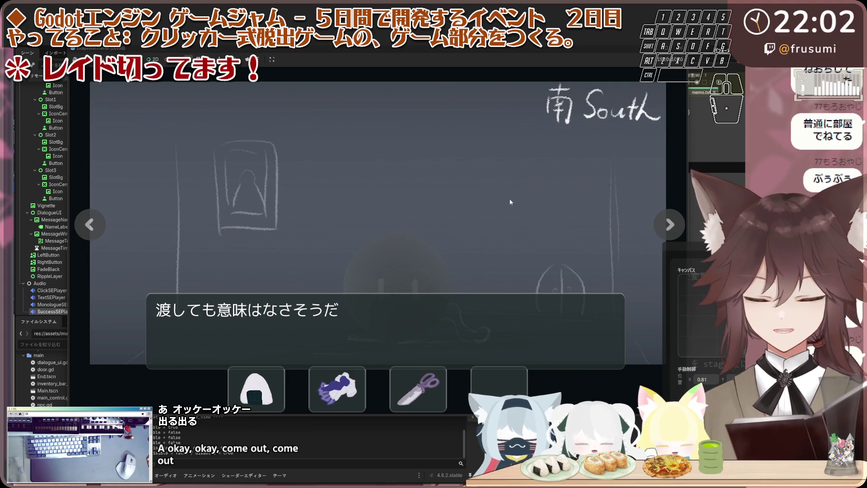
{"action": "left_click", "coordinate": [470, 243]}
{"action": "left_click", "coordinate": [417, 389]}
{"action": "left_click", "coordinate": [416, 270]}
{"action": "left_click", "coordinate": [616, 226]}
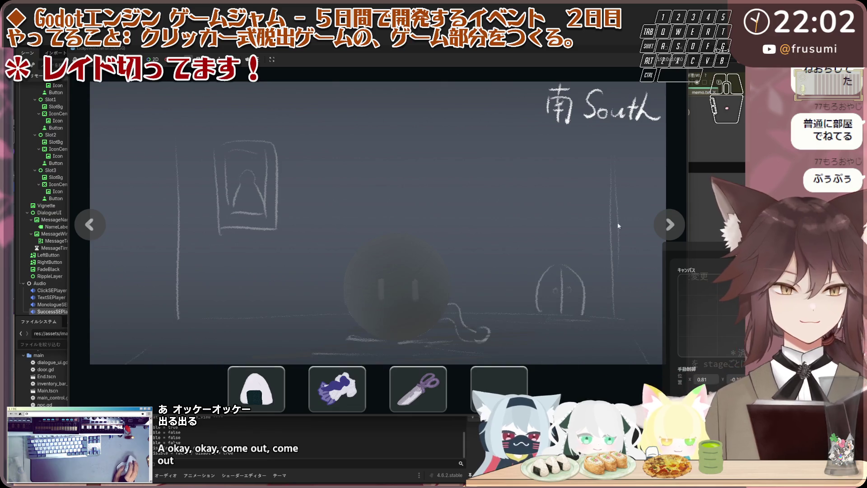
Go to the North room and inspect the door, dismissing its message.
{"action": "left_click", "coordinate": [658, 222]}
{"action": "left_click", "coordinate": [658, 222]}
{"action": "left_click", "coordinate": [358, 273]}
{"action": "left_click", "coordinate": [358, 273]}
{"action": "left_click", "coordinate": [358, 273]}
{"action": "left_click", "coordinate": [358, 273]}
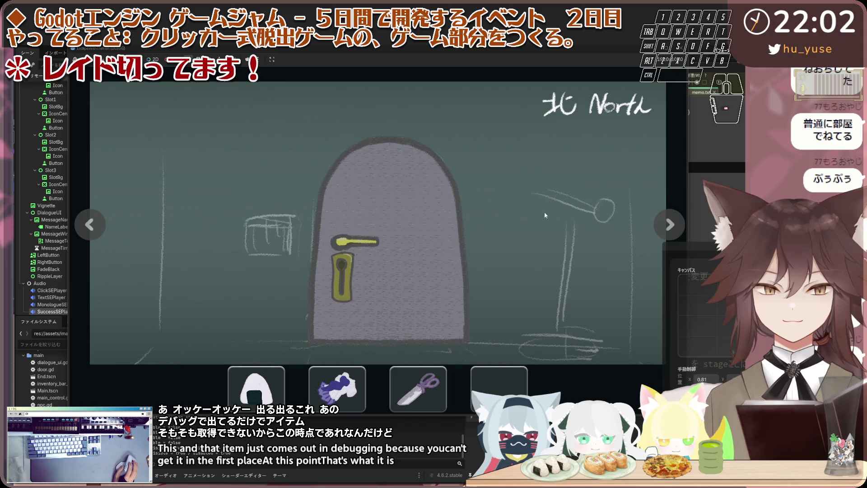
Back in the South room, try the knife and tissue on the cat, then give it the rice ball.
{"action": "left_click", "coordinate": [115, 220]}
{"action": "left_click", "coordinate": [115, 220]}
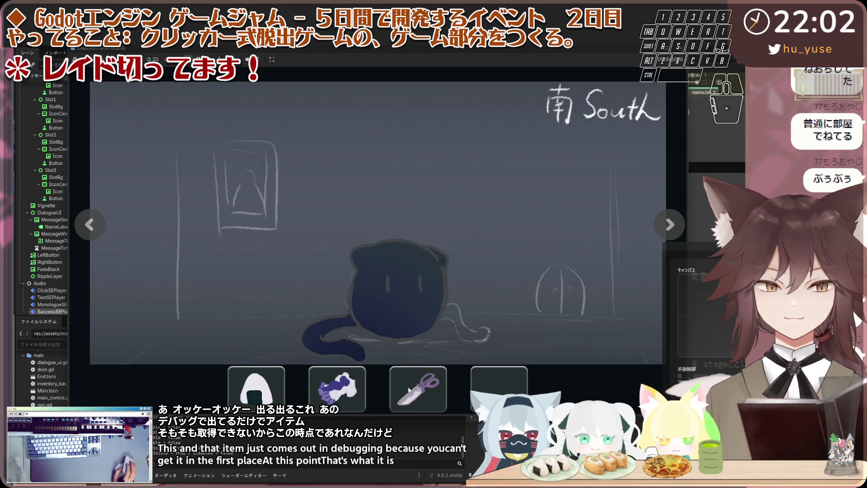
{"action": "left_click", "coordinate": [408, 390]}
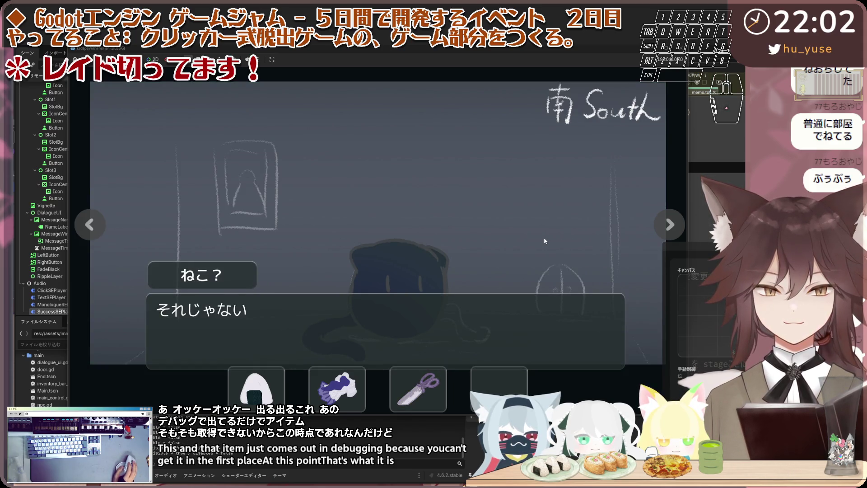
{"action": "left_click", "coordinate": [544, 240]}
{"action": "left_click", "coordinate": [348, 390]}
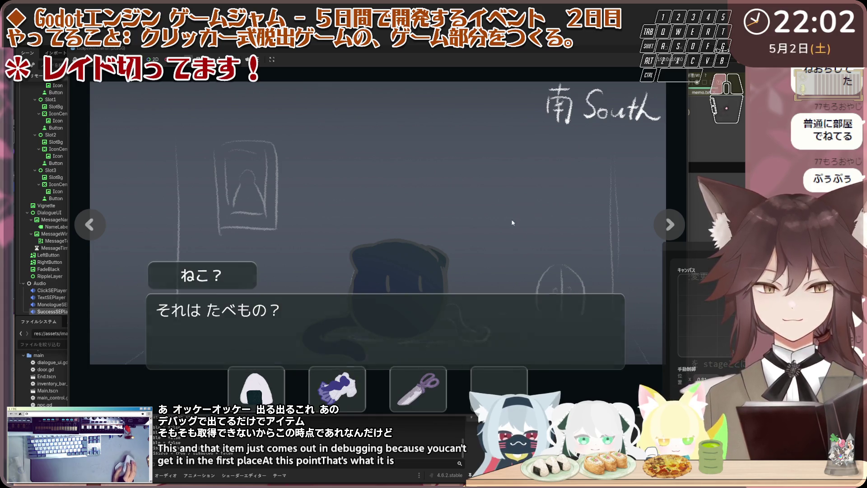
{"action": "left_click", "coordinate": [513, 222]}
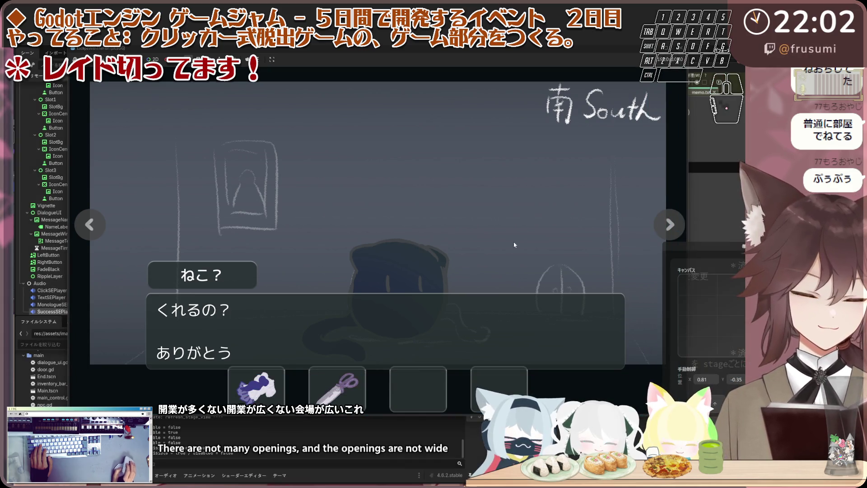
{"action": "left_click", "coordinate": [508, 252]}
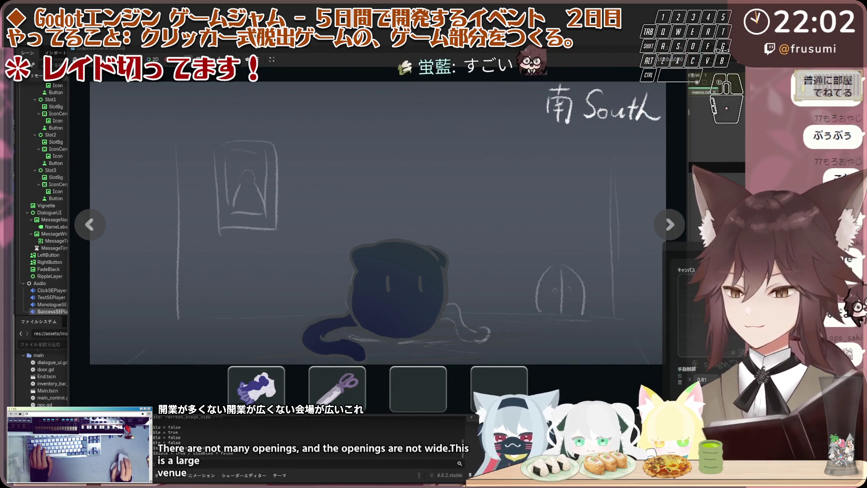
Talk to the black cat, move through the rooms, and talk to the child in the South room.
{"action": "left_click", "coordinate": [406, 267]}
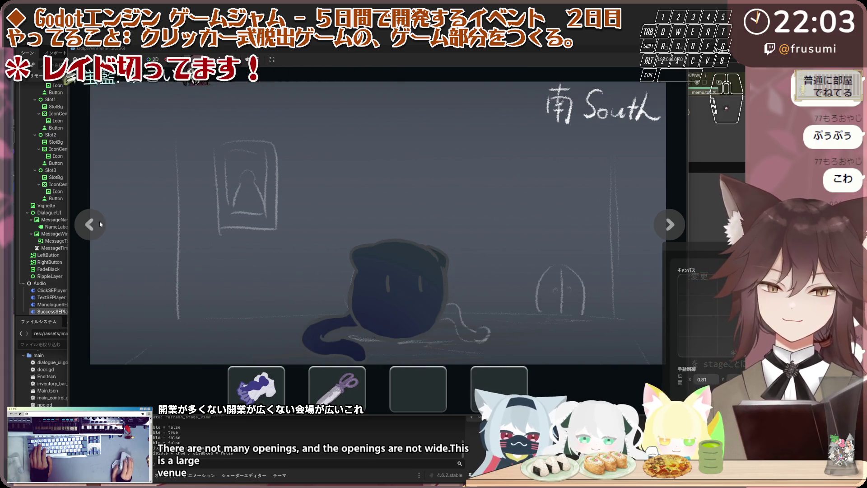
{"action": "left_click", "coordinate": [99, 223]}
{"action": "left_click", "coordinate": [98, 223]}
{"action": "left_click", "coordinate": [100, 229]}
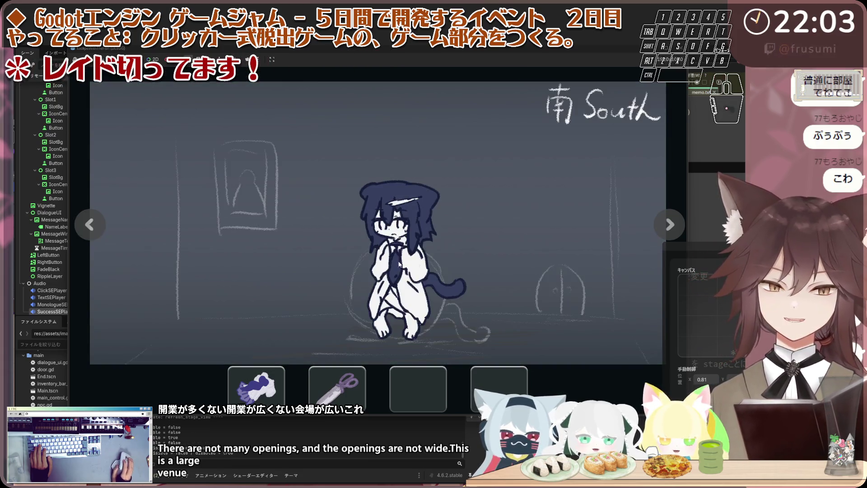
{"action": "left_click", "coordinate": [443, 261]}
{"action": "left_click", "coordinate": [258, 218]}
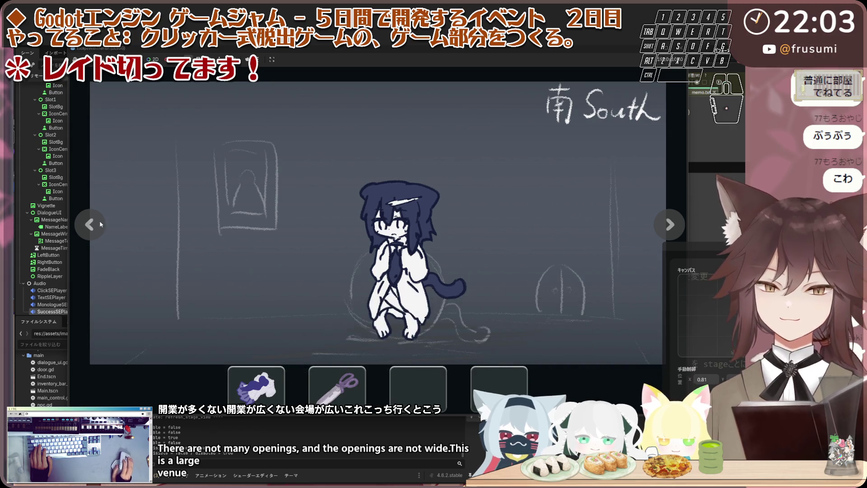
Walk to the North room, try the still-locked door, and quit the game with F8.
{"action": "left_click", "coordinate": [100, 224]}
{"action": "left_click", "coordinate": [100, 224]}
{"action": "left_click", "coordinate": [433, 247]}
{"action": "left_click", "coordinate": [274, 288]}
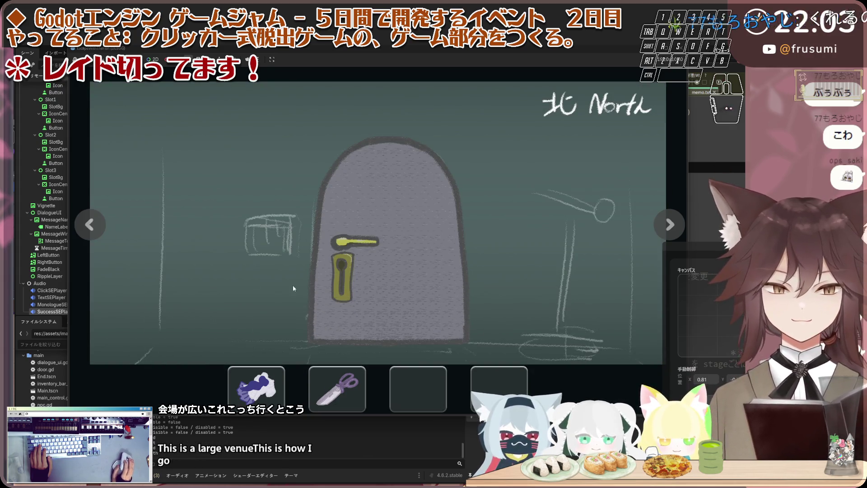
{"action": "key", "text": "F8"}
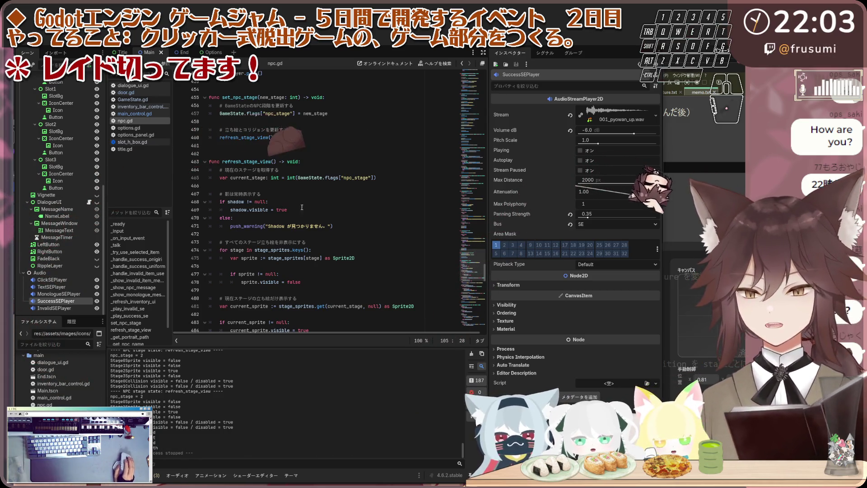
Scroll npc.gd to success_onigiri_lines and place the caret in line 54.
{"action": "scroll", "coordinate": [320, 198], "scroll_direction": "up", "scroll_amount": 6}
{"action": "left_click", "coordinate": [472, 174]}
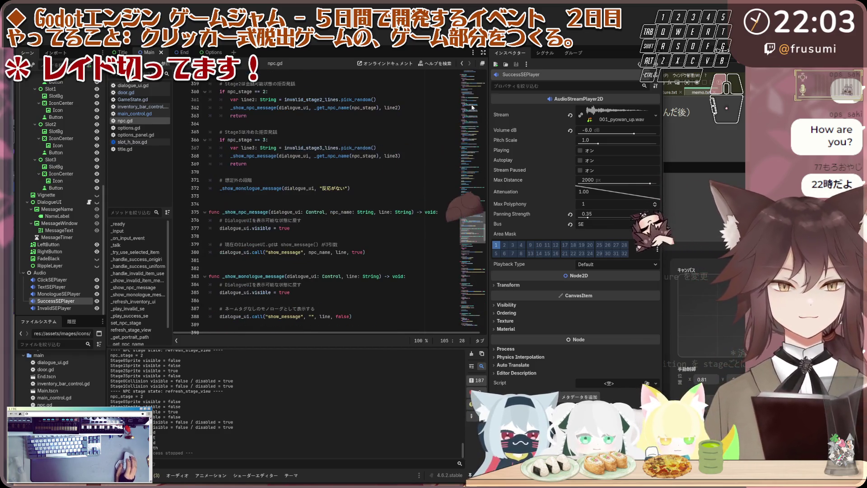
{"action": "left_click", "coordinate": [471, 90]}
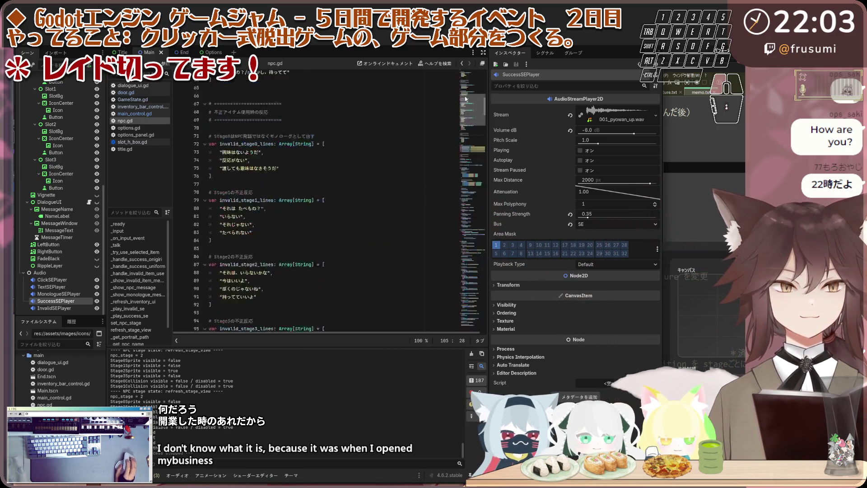
{"action": "scroll", "coordinate": [384, 120], "scroll_direction": "up", "scroll_amount": 2}
{"action": "scroll", "coordinate": [352, 156], "scroll_direction": "down", "scroll_amount": 2}
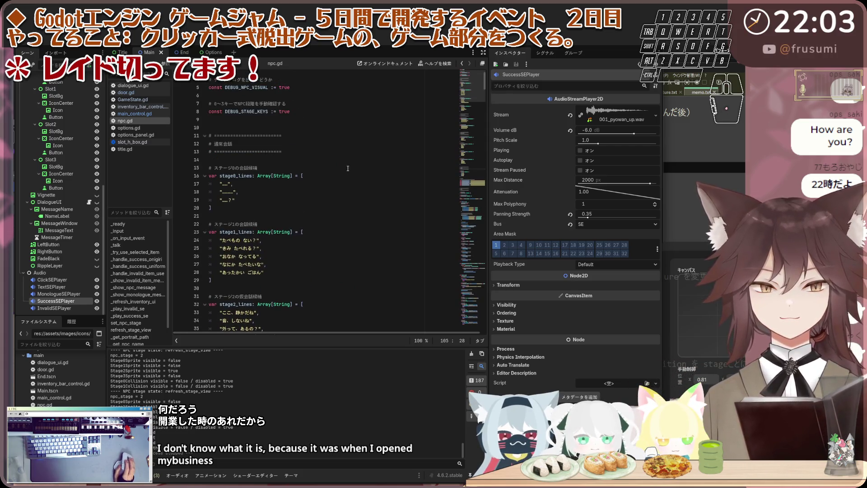
{"action": "scroll", "coordinate": [265, 198], "scroll_direction": "down", "scroll_amount": 4}
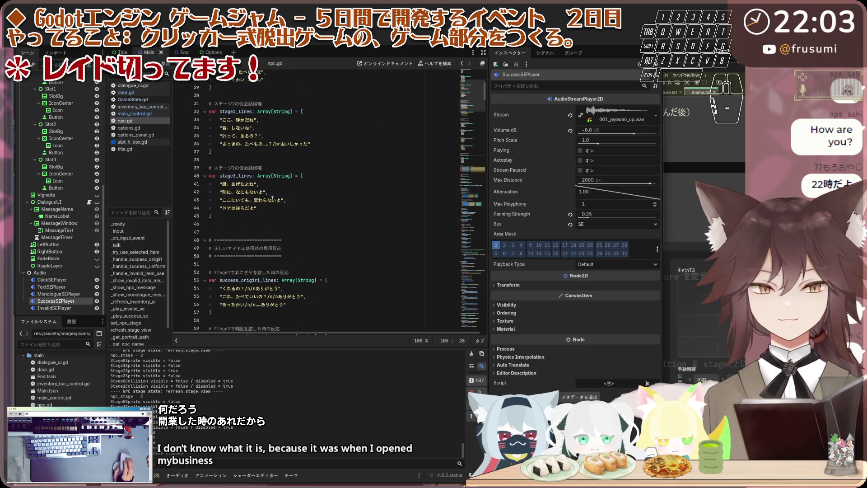
{"action": "scroll", "coordinate": [265, 199], "scroll_direction": "down", "scroll_amount": 4}
{"action": "left_click", "coordinate": [253, 192]}
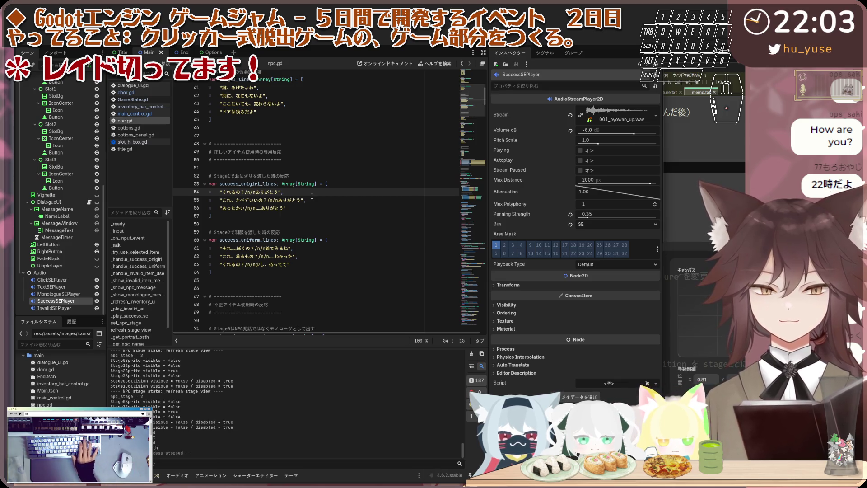
Replace the line-break markers in the three onigiri thank-you lines with br.
{"action": "key", "text": "Down"}
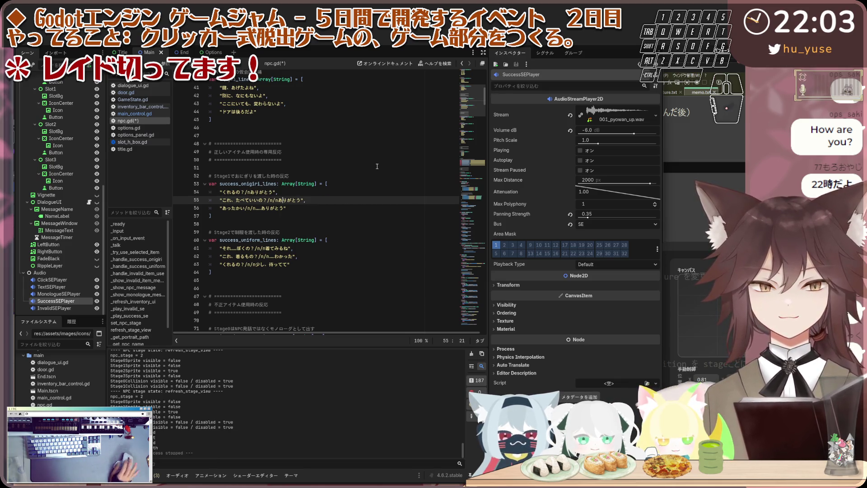
{"action": "key", "text": "Down"}
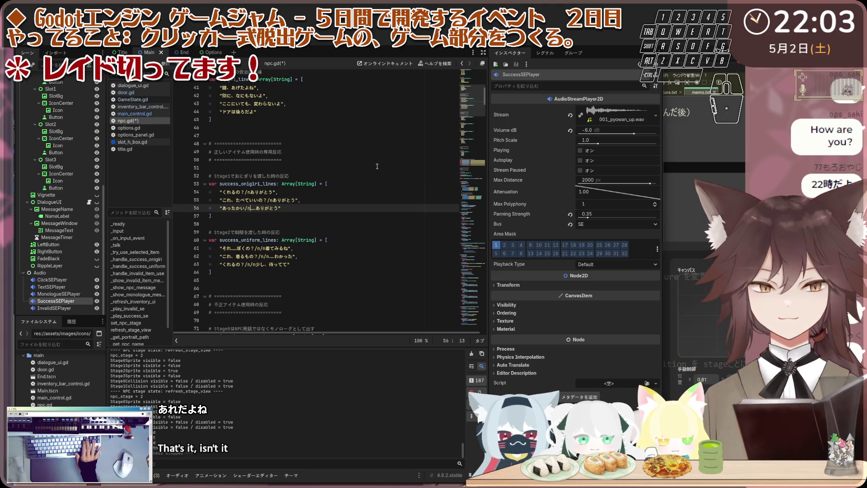
{"action": "scroll", "coordinate": [377, 166], "scroll_direction": "down", "scroll_amount": 2}
{"action": "left_click", "coordinate": [277, 200]}
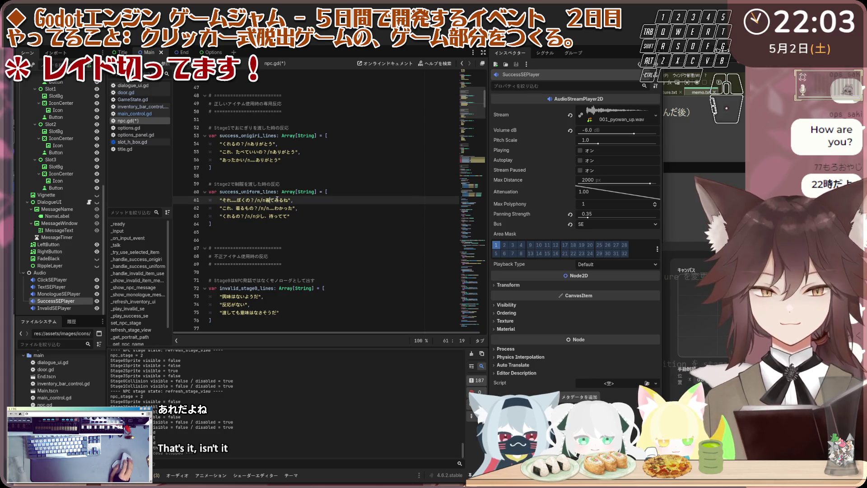
{"action": "key", "text": "Left"}
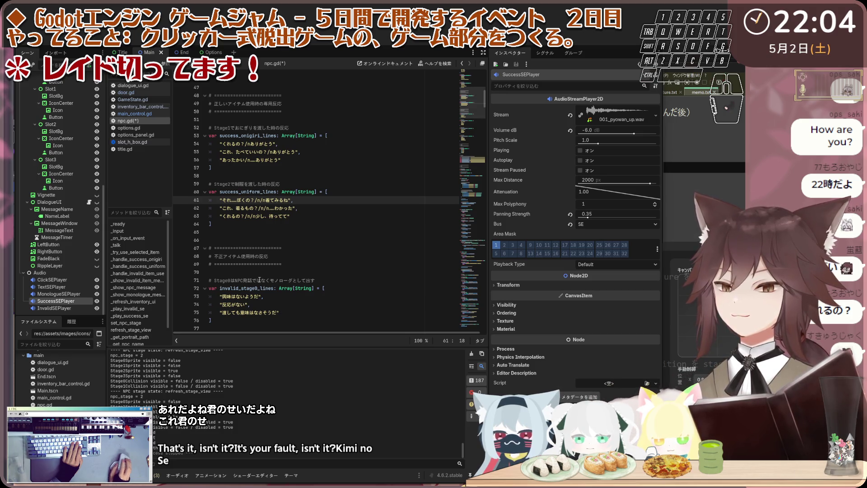
{"action": "left_click", "coordinate": [255, 143]}
{"action": "scroll", "coordinate": [254, 175], "scroll_direction": "up", "scroll_amount": 1}
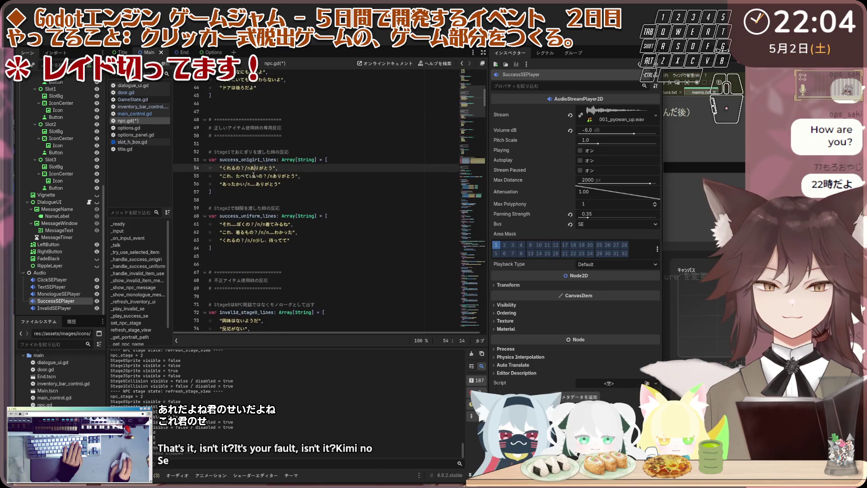
{"action": "type", "text": "br"}
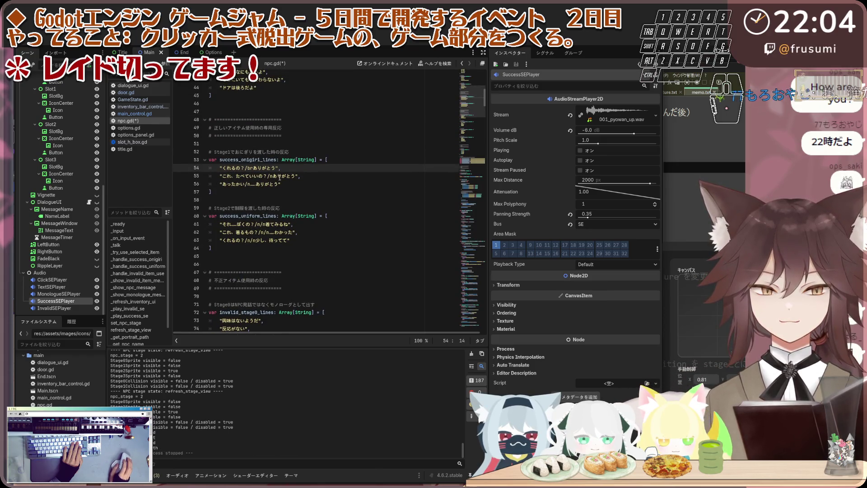
{"action": "left_click", "coordinate": [280, 177]}
{"action": "key", "text": "BackSpace"}
{"action": "type", "text": "br"}
{"action": "left_click", "coordinate": [249, 184]}
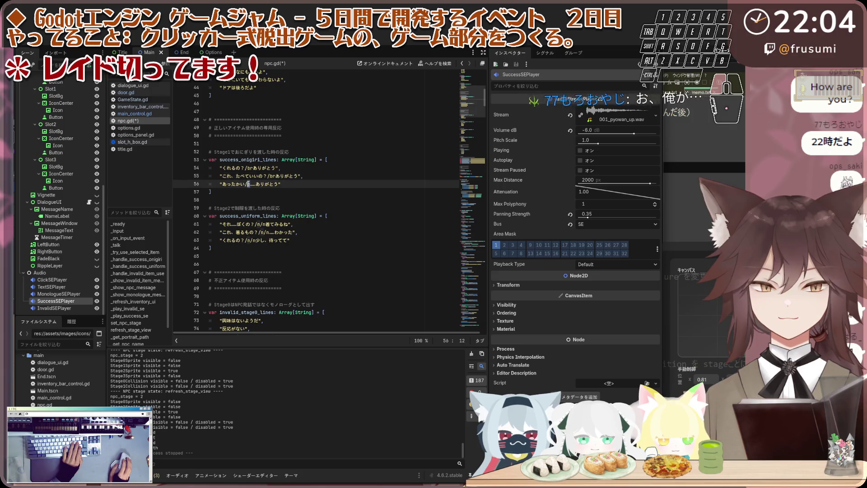
{"action": "type", "text": "br"}
Replace the n/n break markers in the uniform reply lines, including line 63, with br.
{"action": "scroll", "coordinate": [274, 186], "scroll_direction": "up", "scroll_amount": 10}
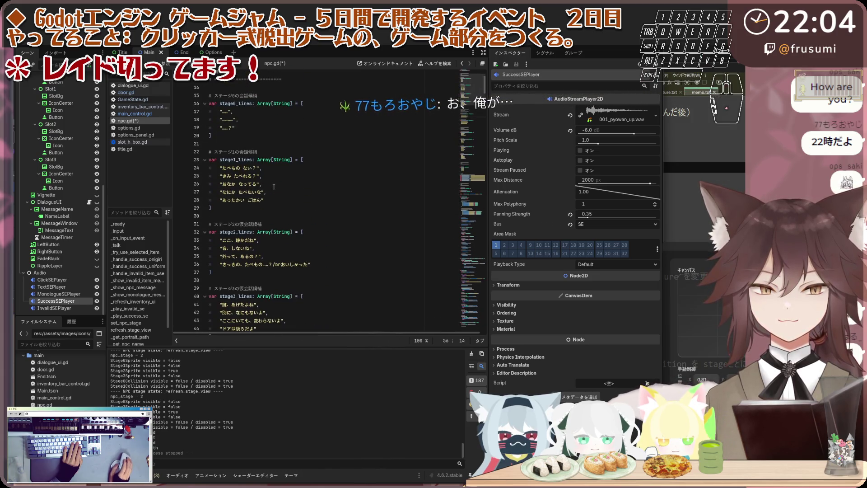
{"action": "scroll", "coordinate": [274, 187], "scroll_direction": "down", "scroll_amount": 20}
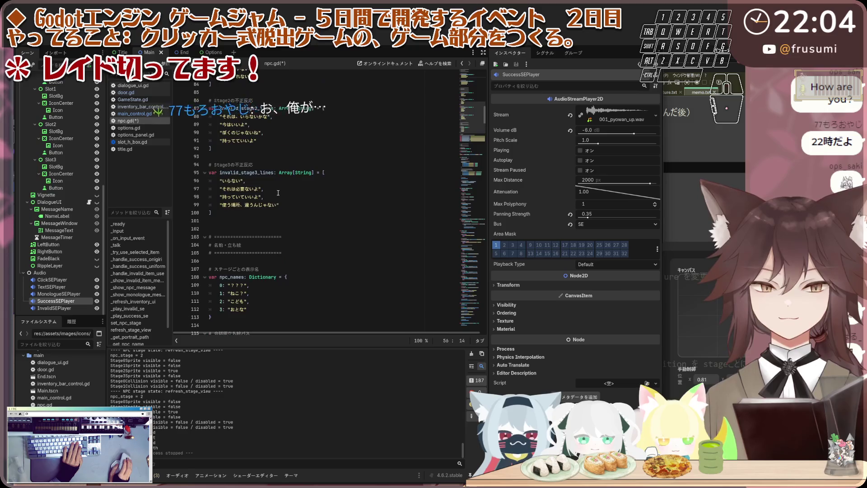
{"action": "scroll", "coordinate": [279, 193], "scroll_direction": "down", "scroll_amount": 20}
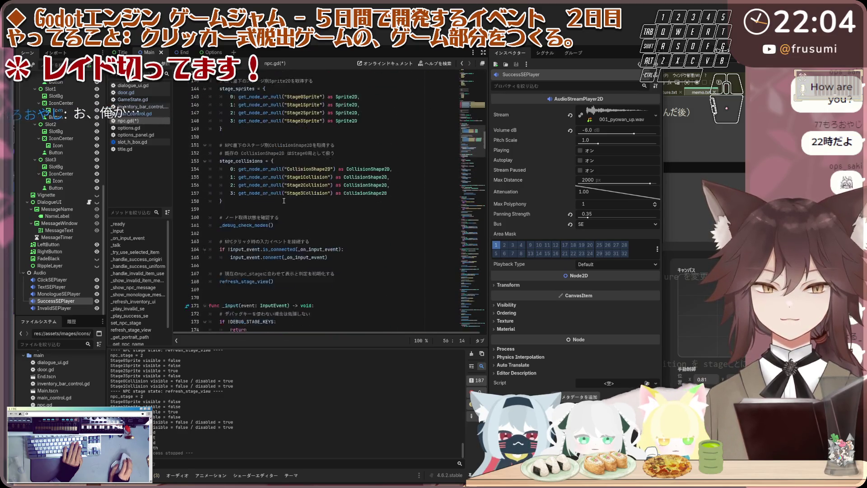
{"action": "scroll", "coordinate": [277, 199], "scroll_direction": "down", "scroll_amount": 15}
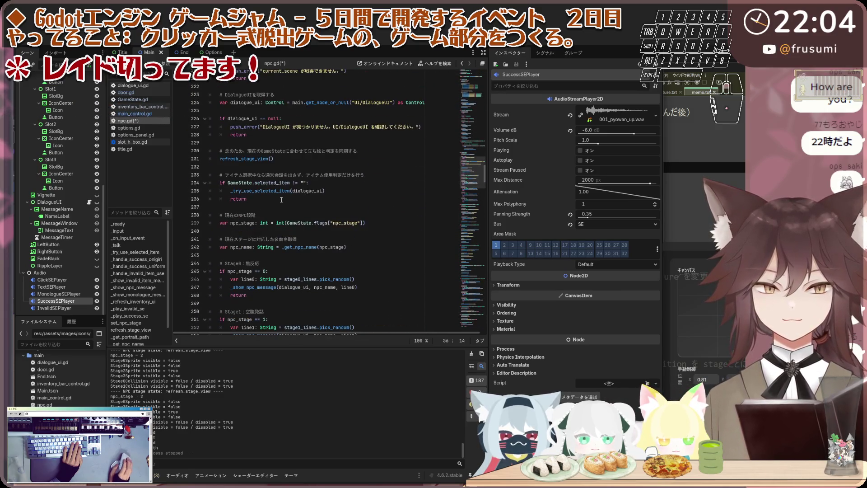
{"action": "mouse_move", "coordinate": [476, 166]}
{"action": "left_mouse_down"}
{"action": "mouse_move", "coordinate": [486, 306]}
{"action": "mouse_move", "coordinate": [477, 75]}
{"action": "mouse_move", "coordinate": [475, 88]}
{"action": "left_mouse_up"}
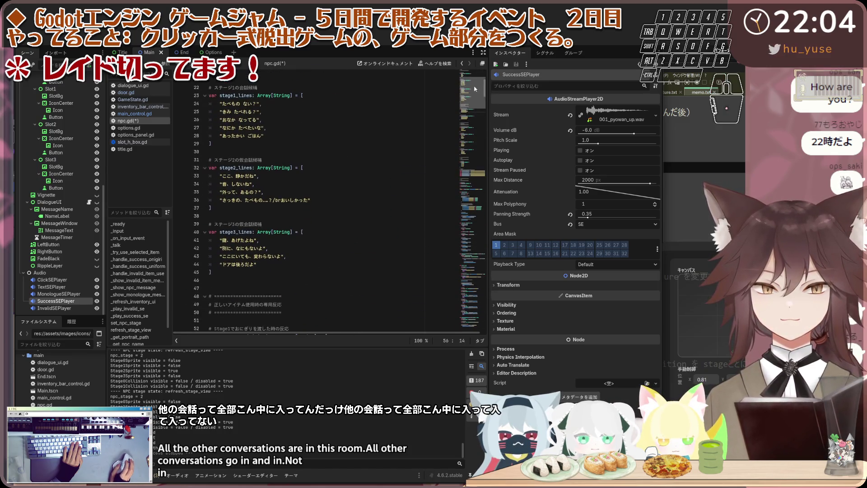
{"action": "scroll", "coordinate": [295, 202], "scroll_direction": "down", "scroll_amount": 2}
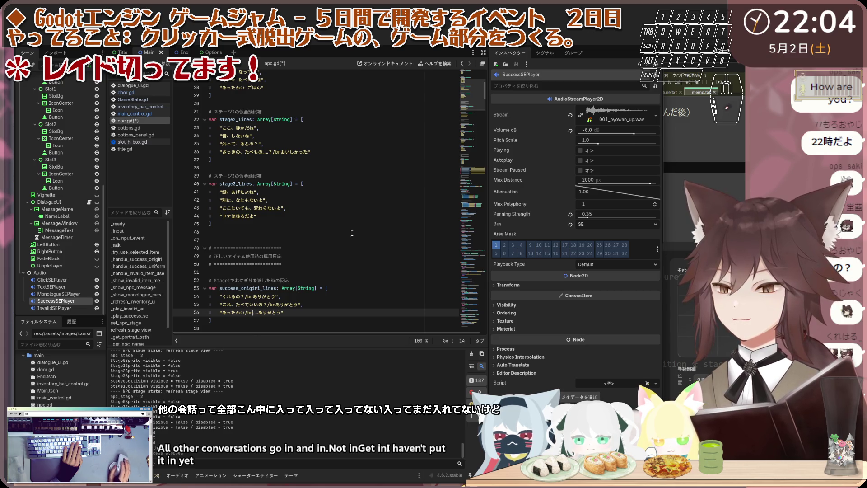
{"action": "scroll", "coordinate": [336, 217], "scroll_direction": "up", "scroll_amount": 4}
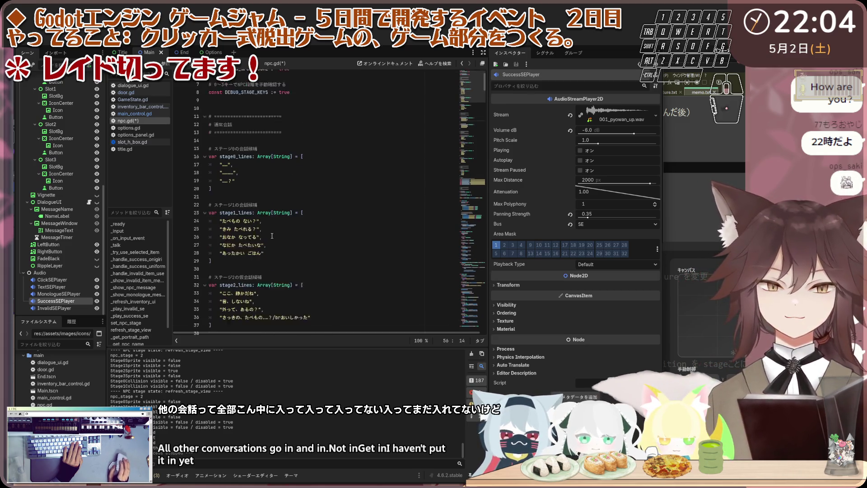
{"action": "scroll", "coordinate": [255, 234], "scroll_direction": "down", "scroll_amount": 2}
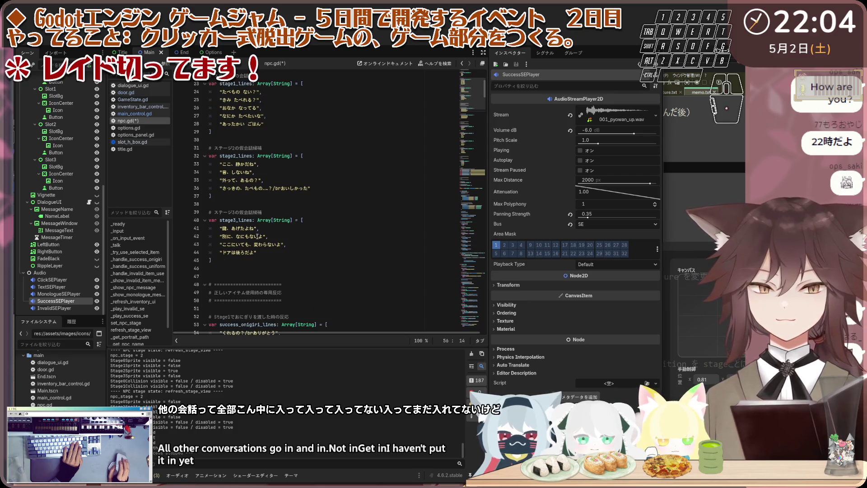
{"action": "scroll", "coordinate": [258, 236], "scroll_direction": "down", "scroll_amount": 6}
{"action": "scroll", "coordinate": [279, 259], "scroll_direction": "down", "scroll_amount": 2}
{"action": "left_click", "coordinate": [259, 220]}
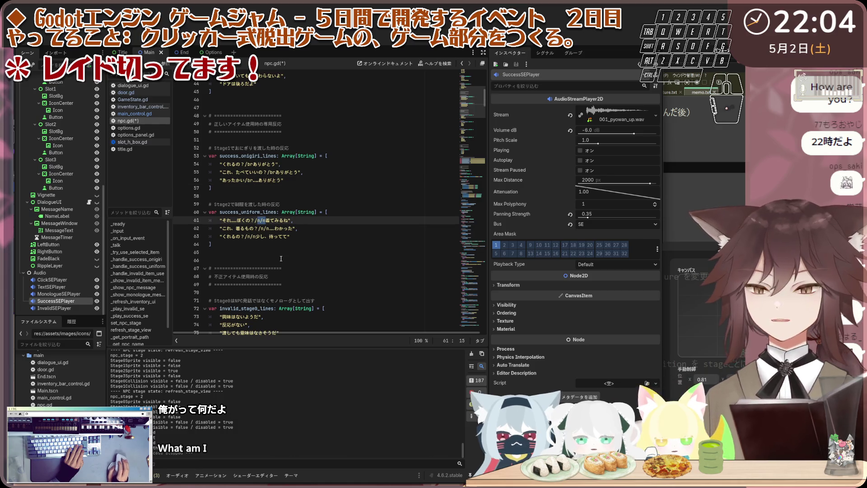
{"action": "key", "text": "BackSpace"}
{"action": "type", "text": "br"}
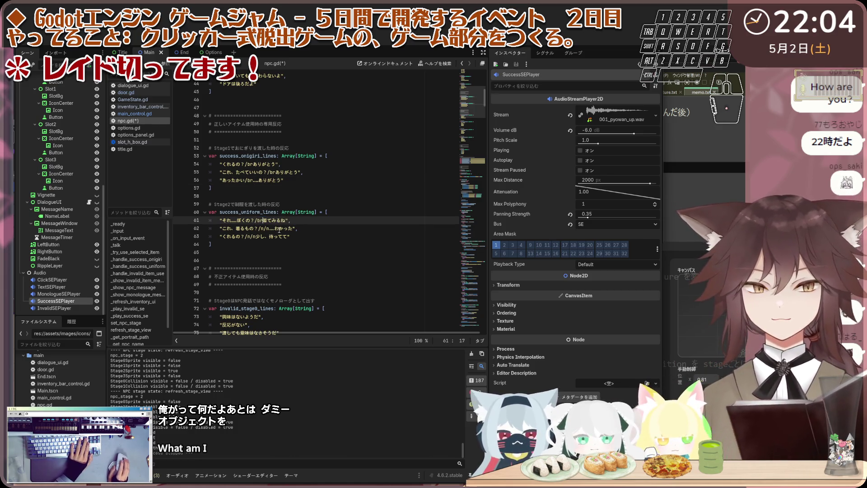
{"action": "double_click", "coordinate": [264, 228]}
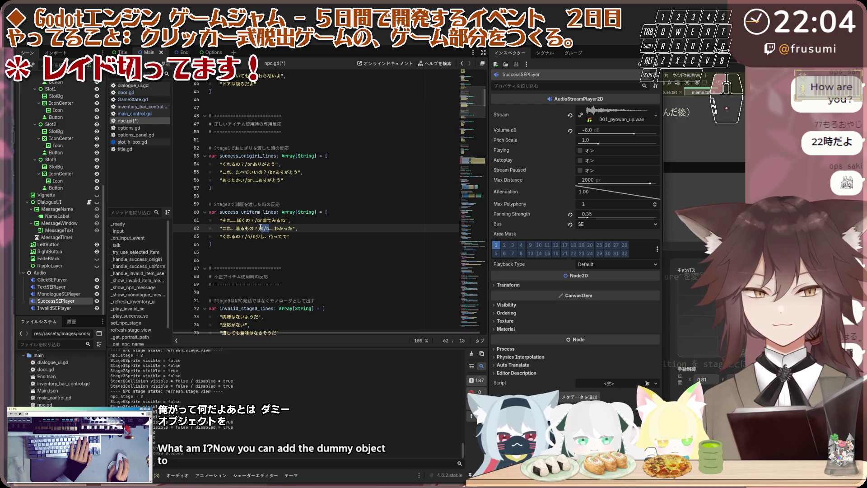
{"action": "type", "text": "br"}
{"action": "left_click_drag", "start_coordinate": [254, 236], "coordinate": [247, 236]}
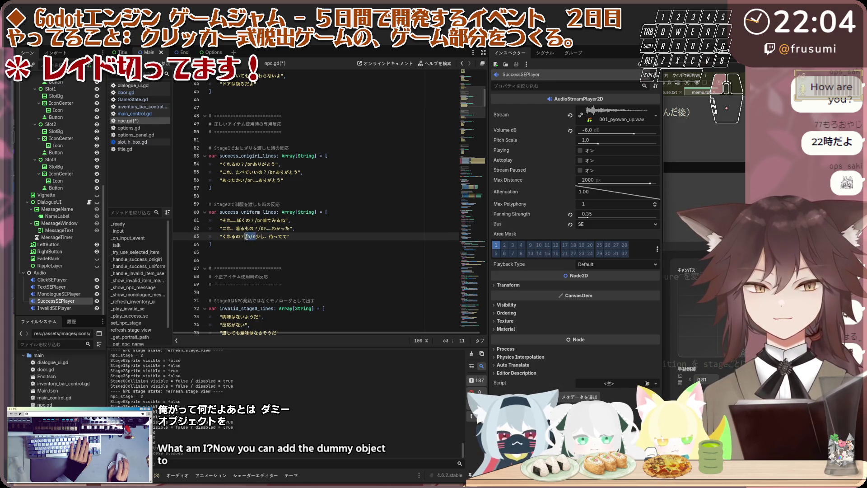
{"action": "type", "text": "br"}
Save the edited npc.gd script.
{"action": "scroll", "coordinate": [268, 254], "scroll_direction": "down", "scroll_amount": 4}
{"action": "scroll", "coordinate": [246, 229], "scroll_direction": "down", "scroll_amount": 8}
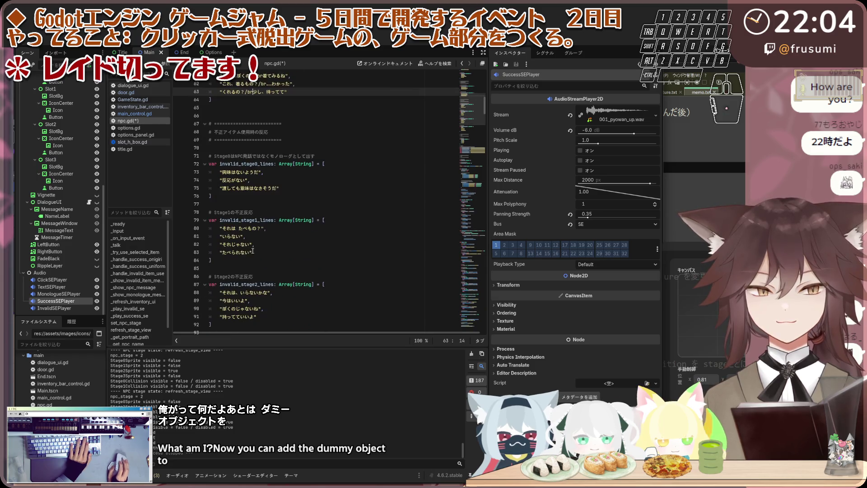
{"action": "scroll", "coordinate": [250, 245], "scroll_direction": "down", "scroll_amount": 3}
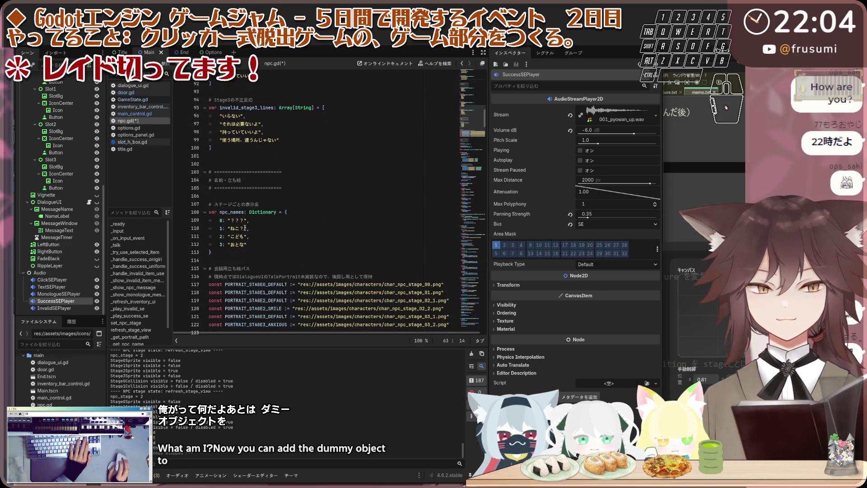
{"action": "scroll", "coordinate": [284, 244], "scroll_direction": "down", "scroll_amount": 7}
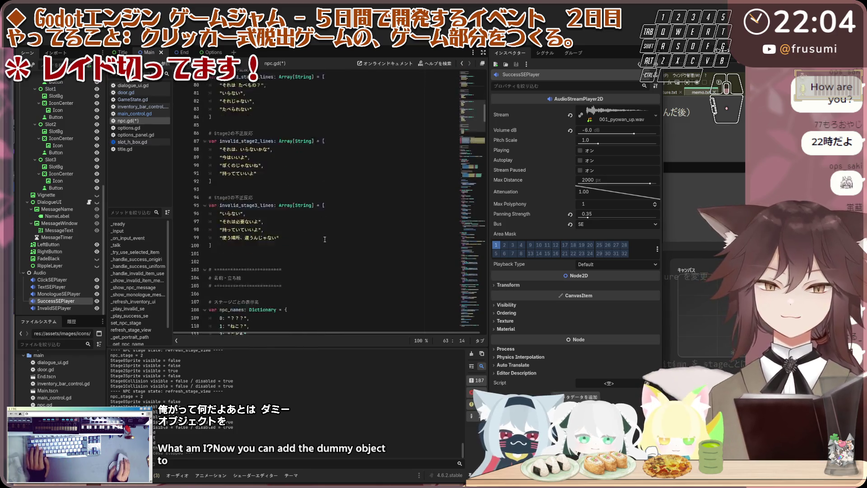
{"action": "key", "text": "ctrl+s"}
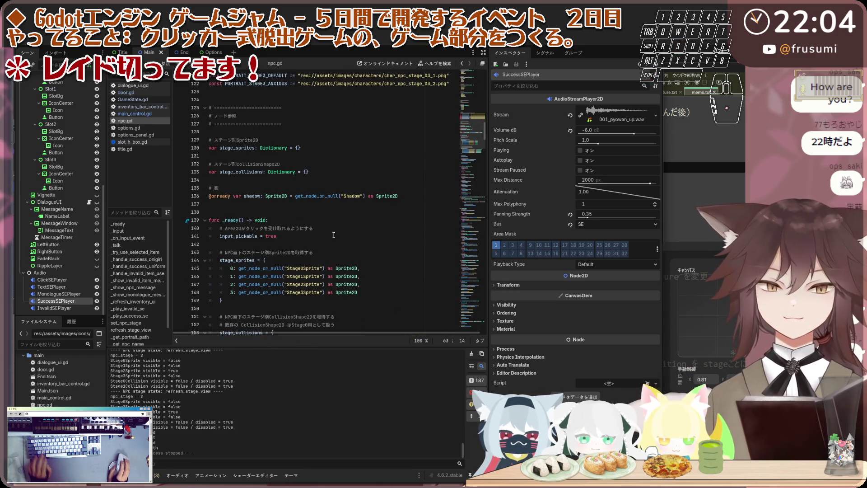
Scroll to the end of the script and run the game for another playtest.
{"action": "scroll", "coordinate": [329, 237], "scroll_direction": "down", "scroll_amount": 15}
{"action": "scroll", "coordinate": [340, 235], "scroll_direction": "down", "scroll_amount": 5}
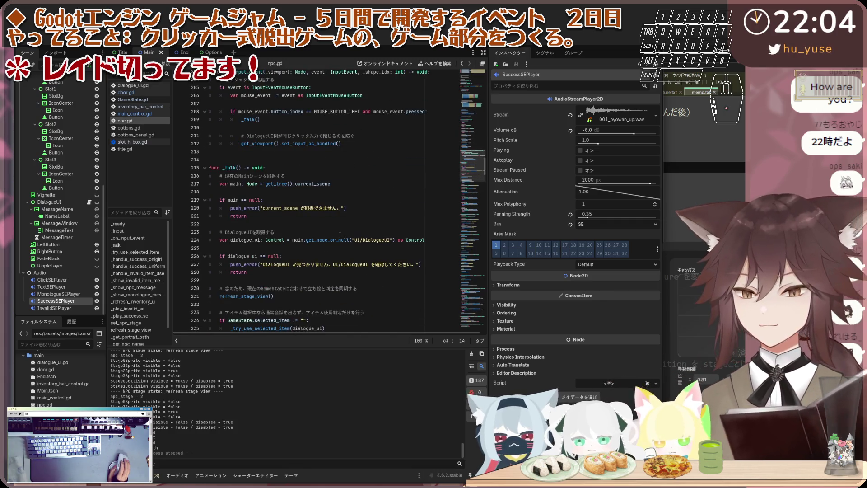
{"action": "scroll", "coordinate": [439, 173], "scroll_direction": "down", "scroll_amount": 6}
{"action": "mouse_move", "coordinate": [472, 171]}
{"action": "left_mouse_down"}
{"action": "mouse_move", "coordinate": [463, 329]}
{"action": "mouse_move", "coordinate": [469, 136]}
{"action": "mouse_move", "coordinate": [452, 149]}
{"action": "mouse_move", "coordinate": [387, 157]}
{"action": "left_mouse_up"}
{"action": "scroll", "coordinate": [387, 157], "scroll_direction": "down", "scroll_amount": 3}
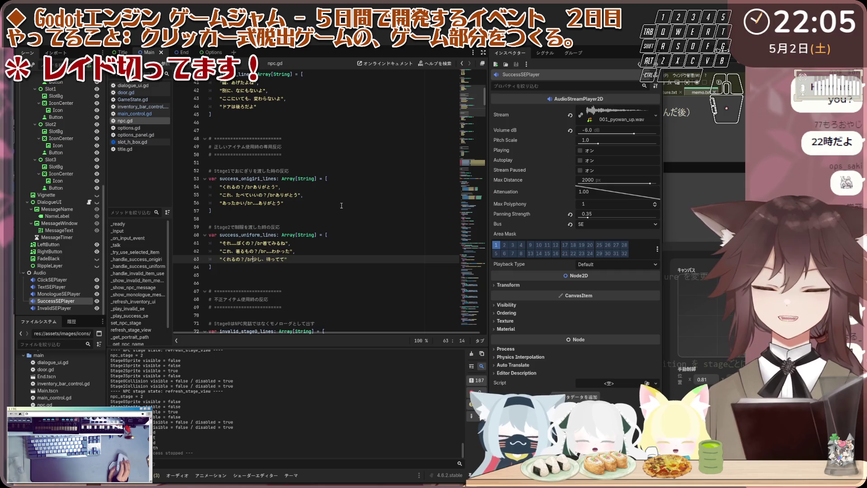
{"action": "scroll", "coordinate": [336, 207], "scroll_direction": "down", "scroll_amount": 3}
{"action": "key", "text": "F5"}
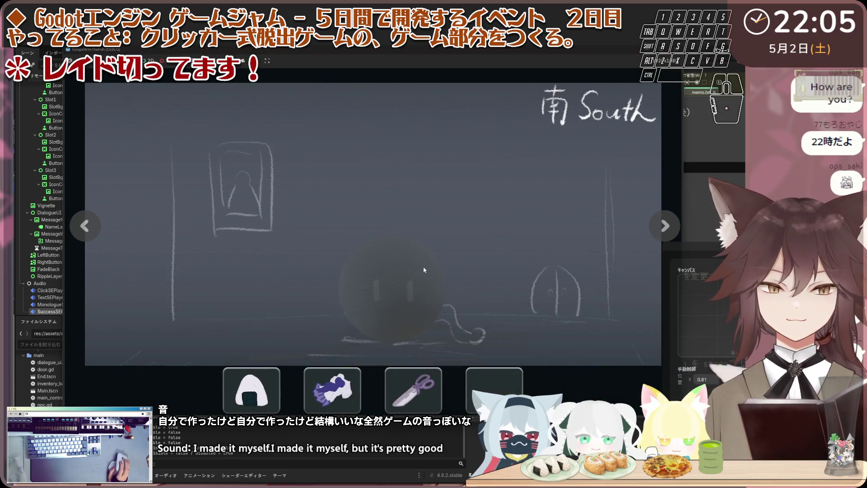
{"action": "left_click", "coordinate": [421, 267]}
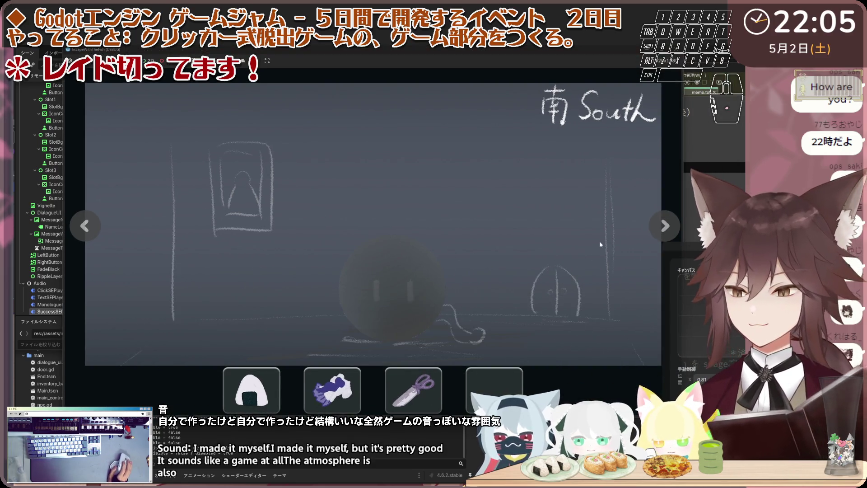
{"action": "left_click", "coordinate": [663, 225]}
{"action": "left_click", "coordinate": [662, 226]}
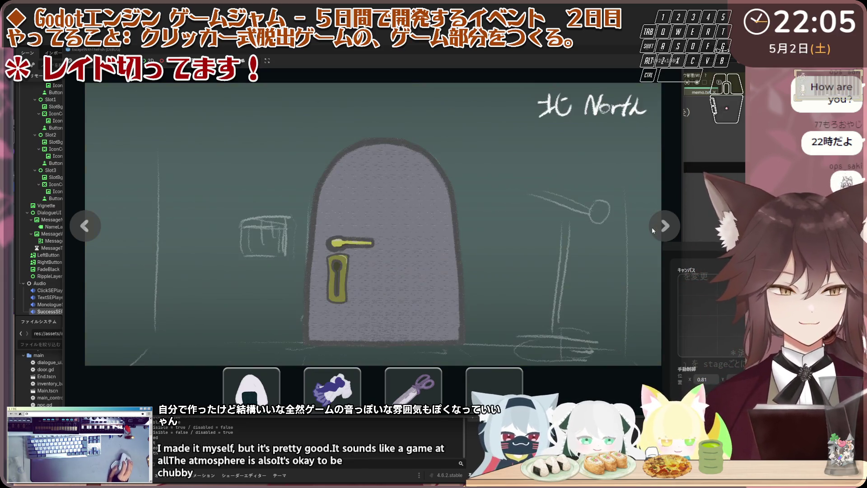
{"action": "left_click", "coordinate": [363, 271]}
{"action": "left_click", "coordinate": [413, 242]}
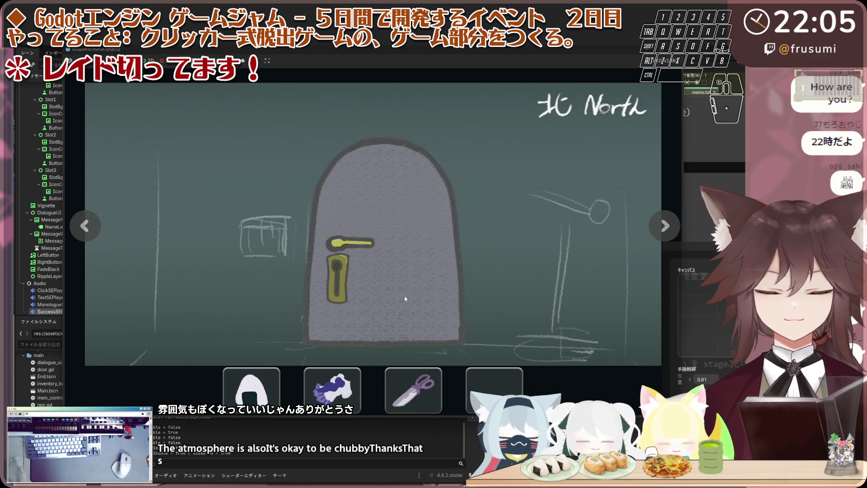
{"action": "left_click", "coordinate": [85, 225]}
{"action": "left_click", "coordinate": [395, 258]}
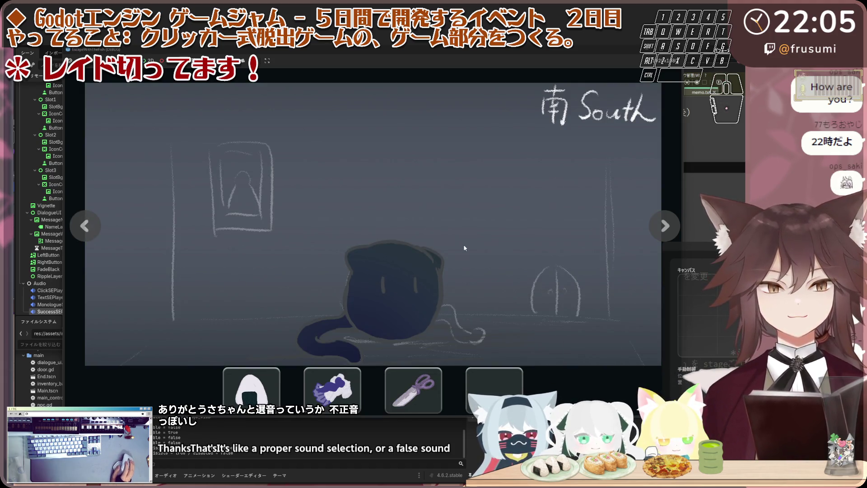
{"action": "left_click", "coordinate": [465, 248]}
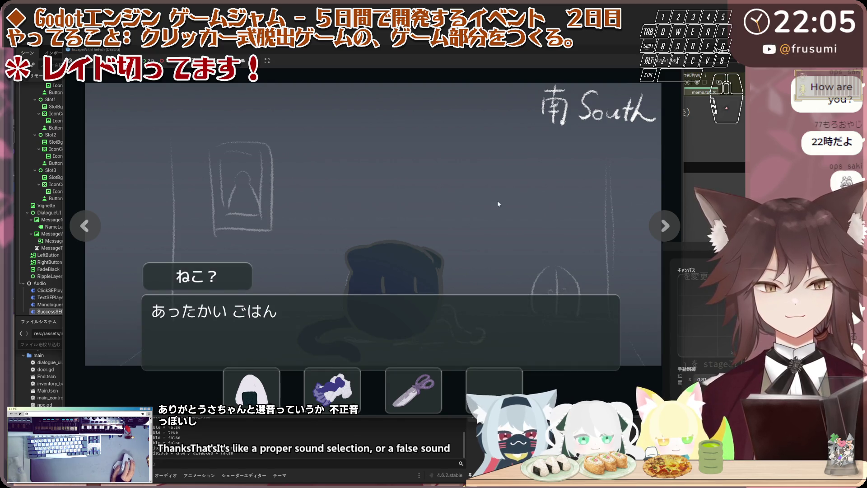
{"action": "left_click", "coordinate": [422, 274]}
{"action": "left_click", "coordinate": [422, 274]}
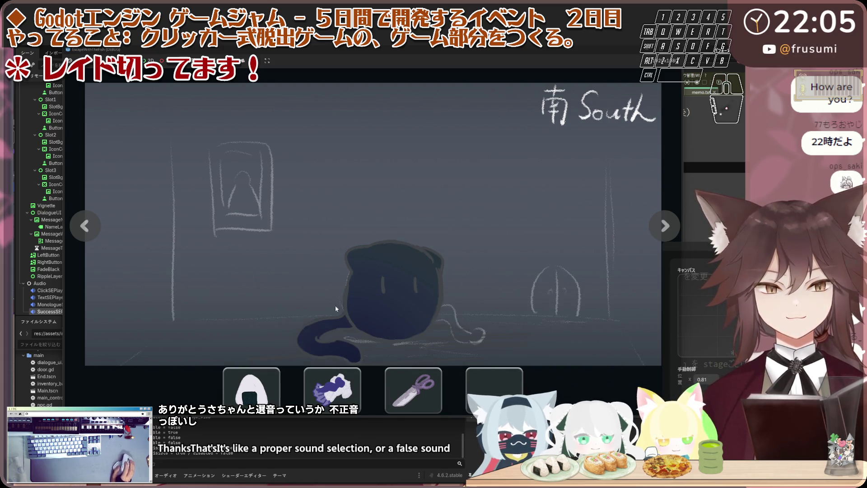
{"action": "left_click", "coordinate": [251, 388]}
{"action": "left_click", "coordinate": [433, 258]}
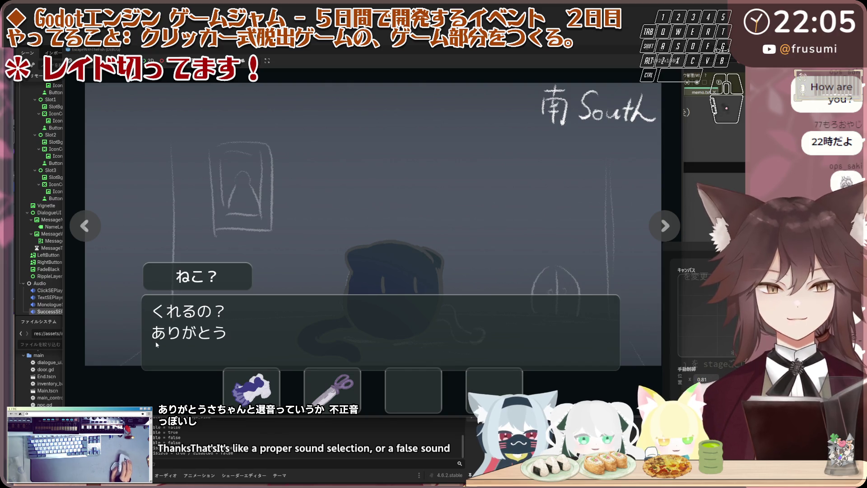
{"action": "left_click", "coordinate": [477, 320]}
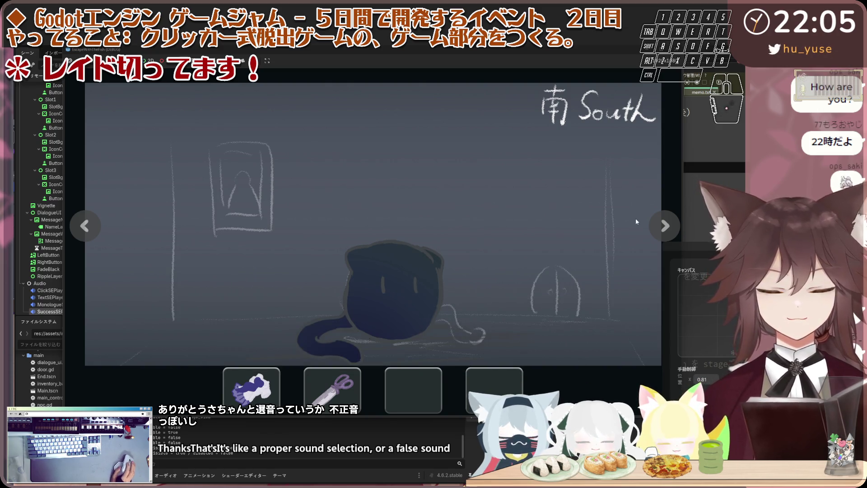
{"action": "left_click", "coordinate": [659, 230]}
{"action": "key", "text": "F8"}
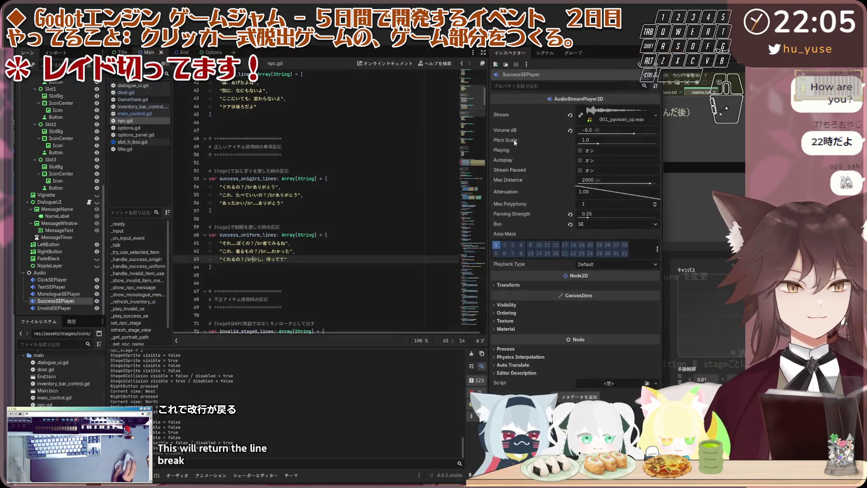
Select the SuccessSEPlayer node in the Scene tree after checking InvalidSEPlayer.
{"action": "key", "text": "Down"}
{"action": "key", "text": "Down"}
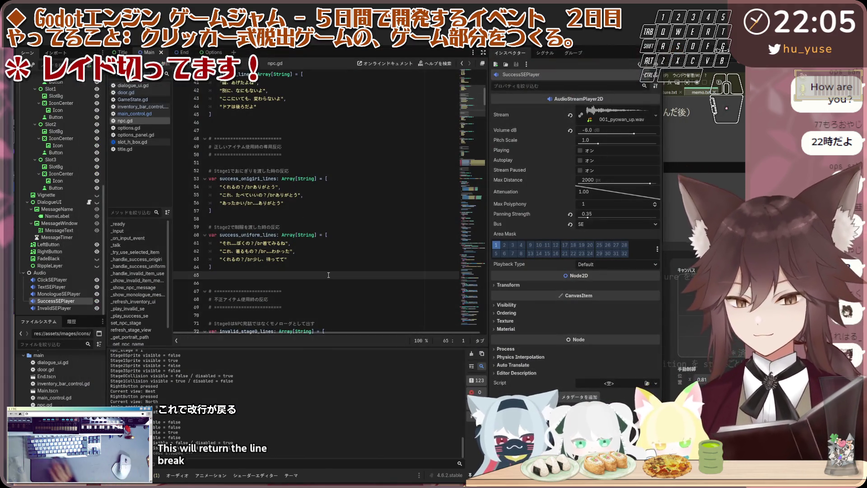
{"action": "left_click", "coordinate": [54, 308]}
{"action": "left_click", "coordinate": [258, 251]}
{"action": "left_click", "coordinate": [55, 301]}
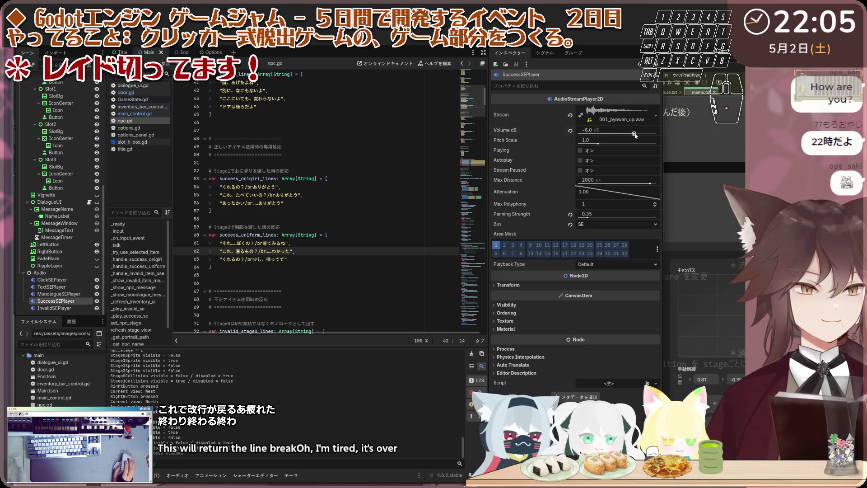
Set SuccessSEPlayer's Volume dB to 0 in the Inspector.
{"action": "left_click_drag", "start_coordinate": [635, 134], "coordinate": [636, 135]}
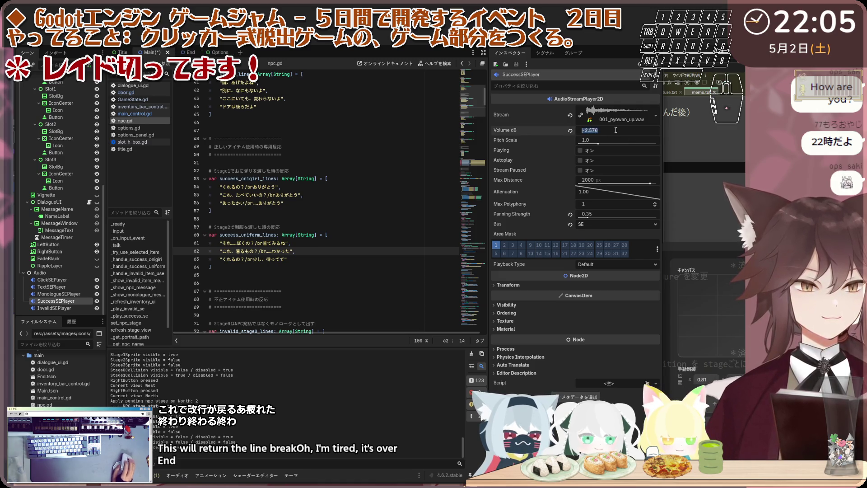
{"action": "type", "text": "0"}
{"action": "key", "text": "Return"}
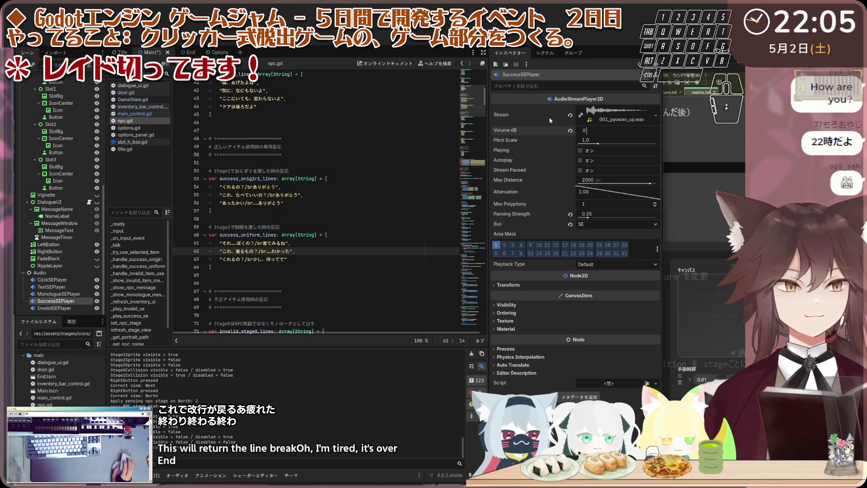
{"action": "key", "text": "ctrl+z"}
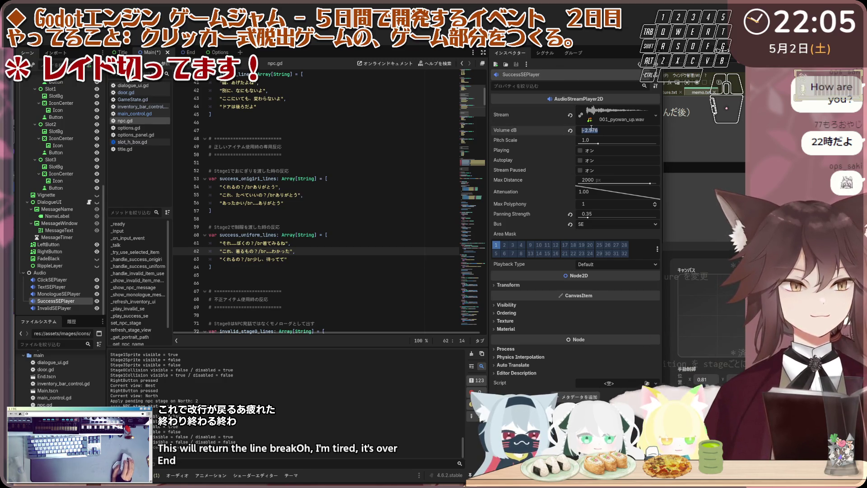
{"action": "key", "text": "Return"}
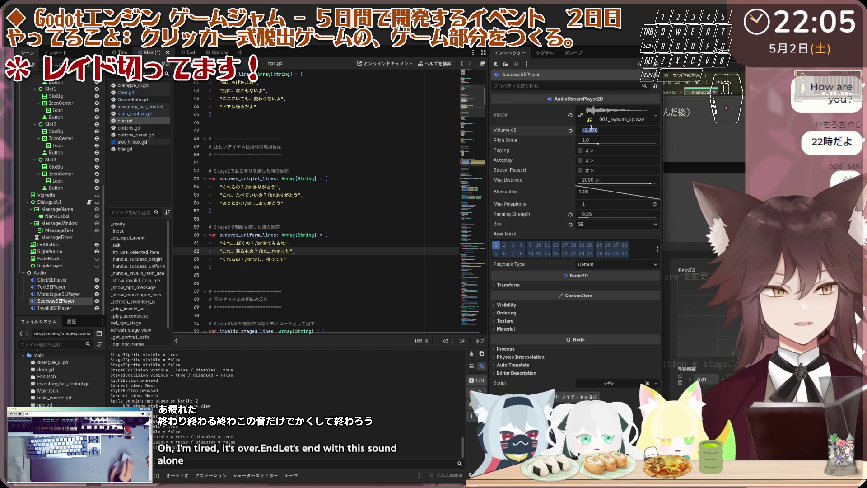
{"action": "type", "text": "-2"}
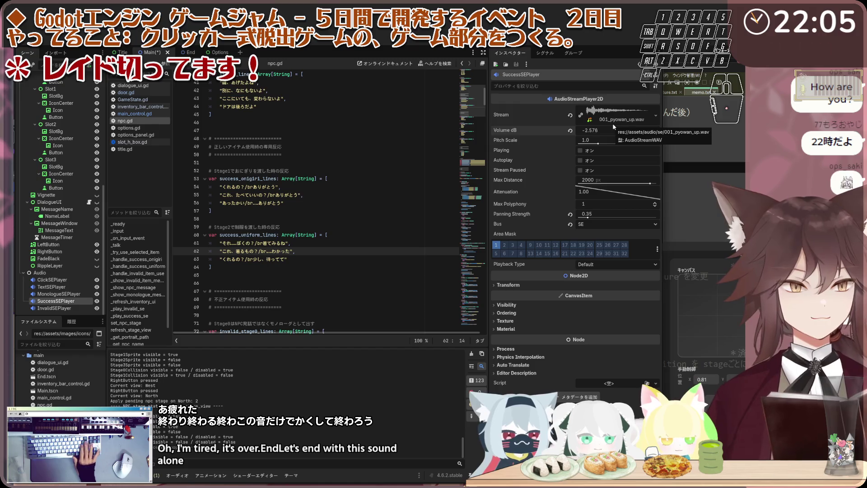
{"action": "key", "text": "BackSpace"}
{"action": "type", "text": "0"}
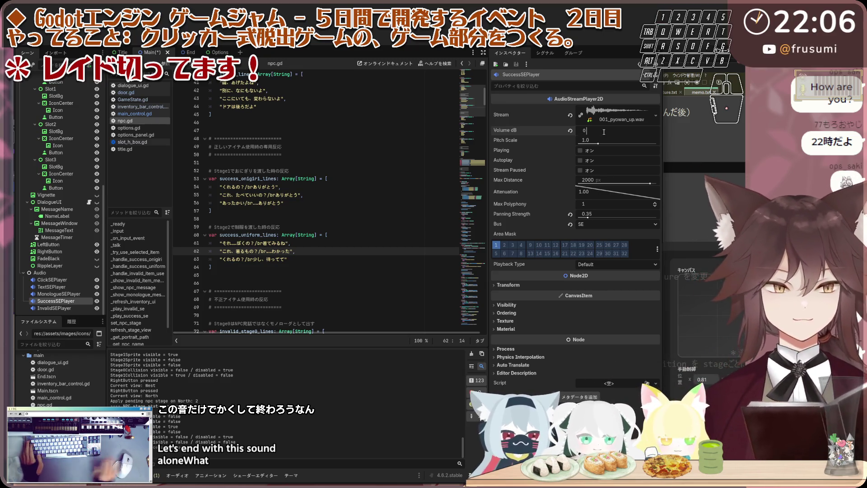
{"action": "key", "text": "Return"}
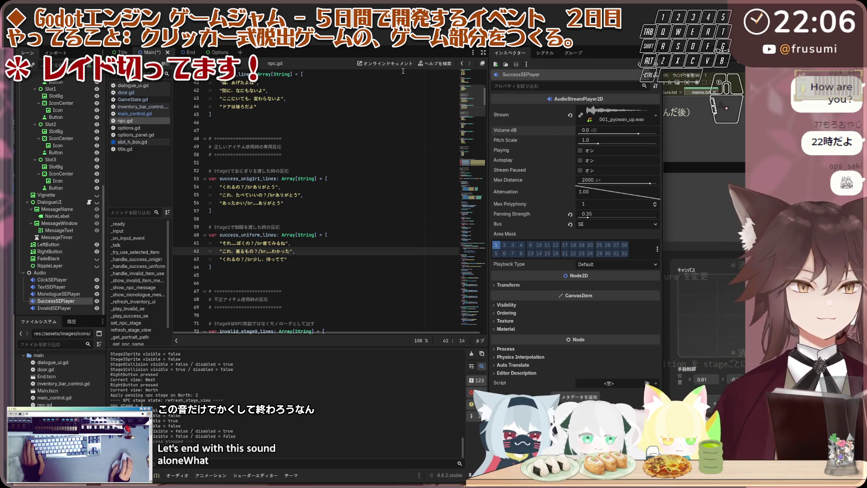